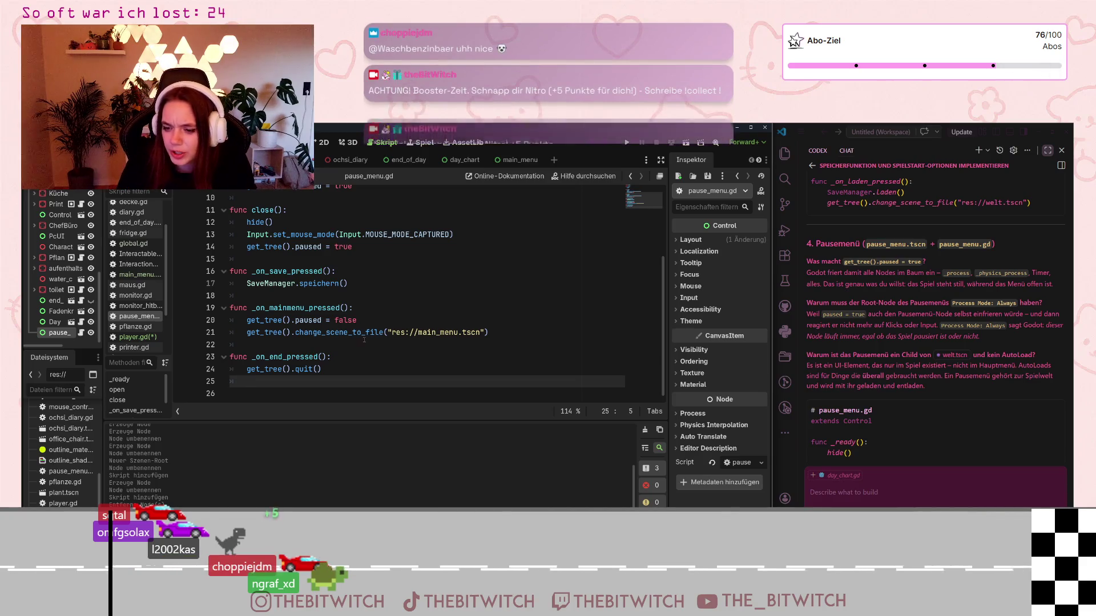
Write open(), close(), _on_save_pressed, _on_mainmenu_pressed and an _on_end_pressed calling get_tree().quit()
mouse_move(972, 410)
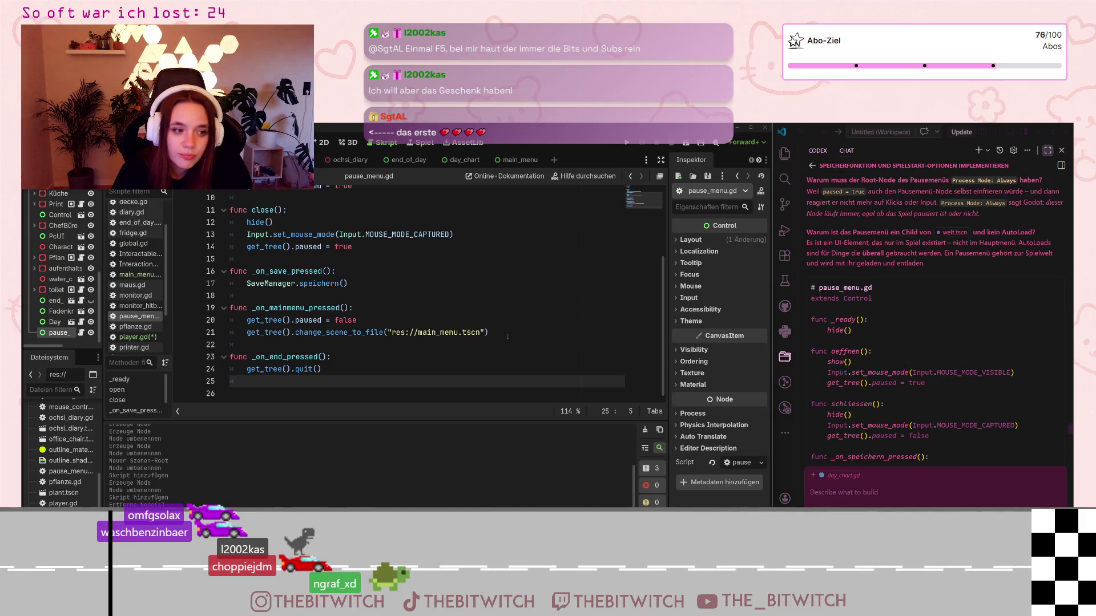
scroll(904, 380, "up", 1)
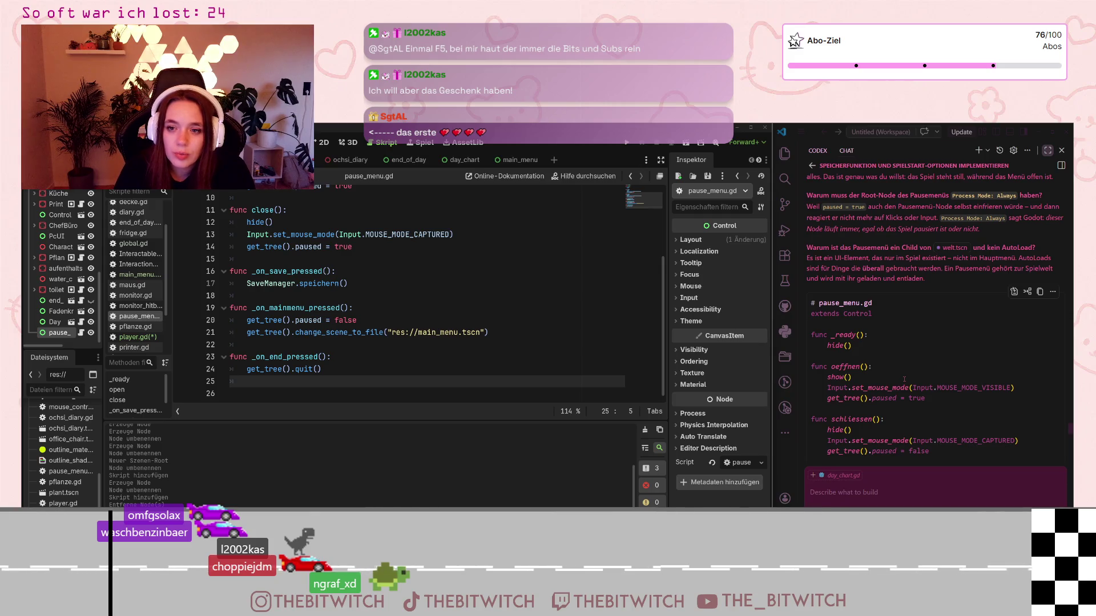
scroll(904, 380, "up", 1)
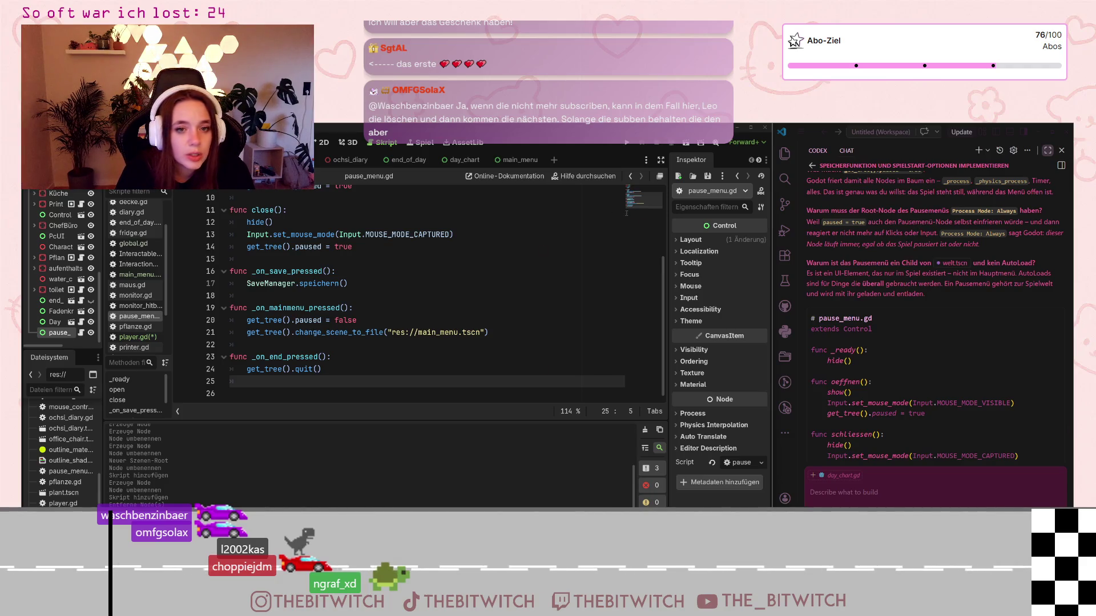
Change the pause menu node's Process Mode from Inherit to Always in the Inspector
left_click(680, 415)
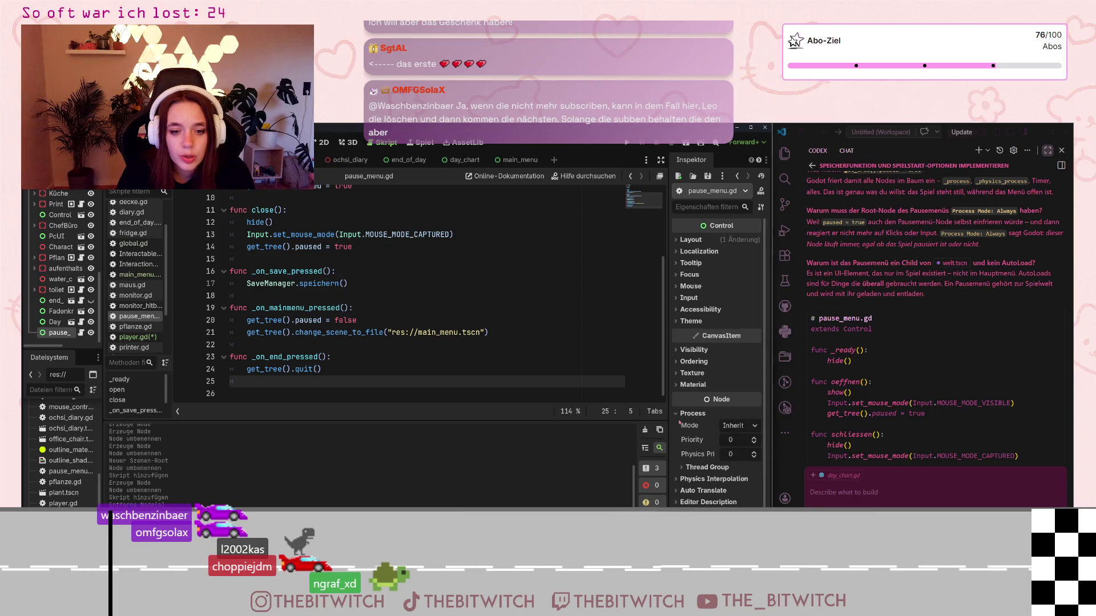
left_click(737, 426)
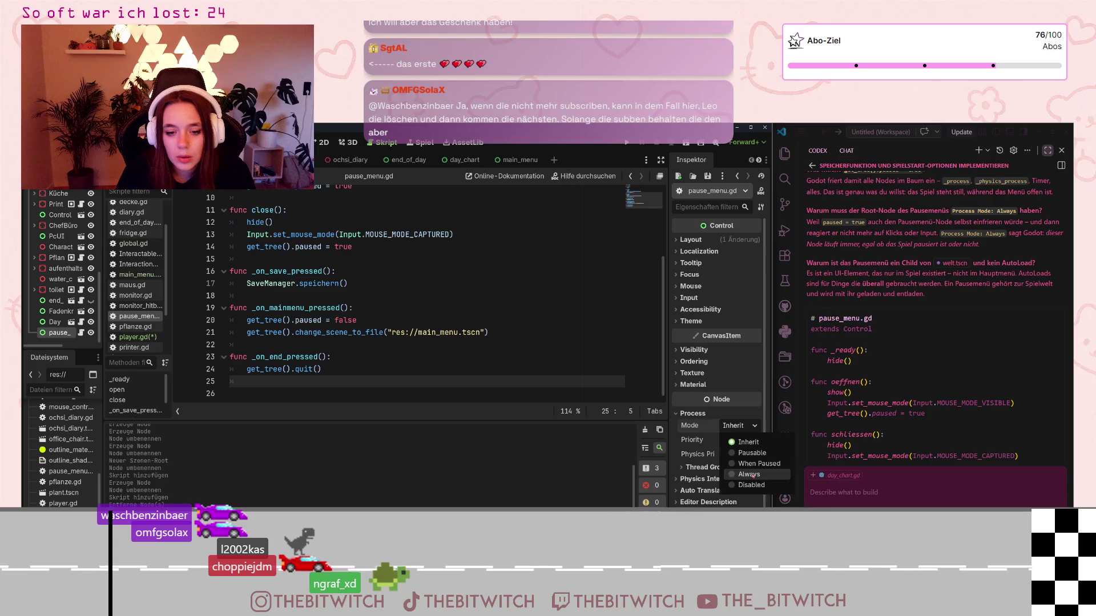
left_click(750, 474)
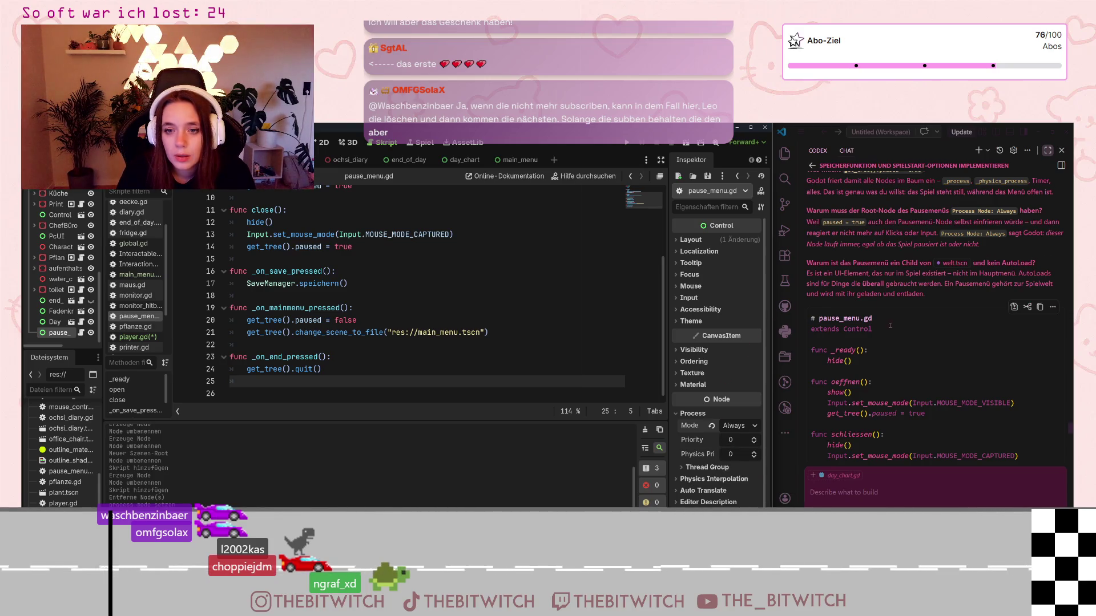
scroll(888, 288, "down", 10)
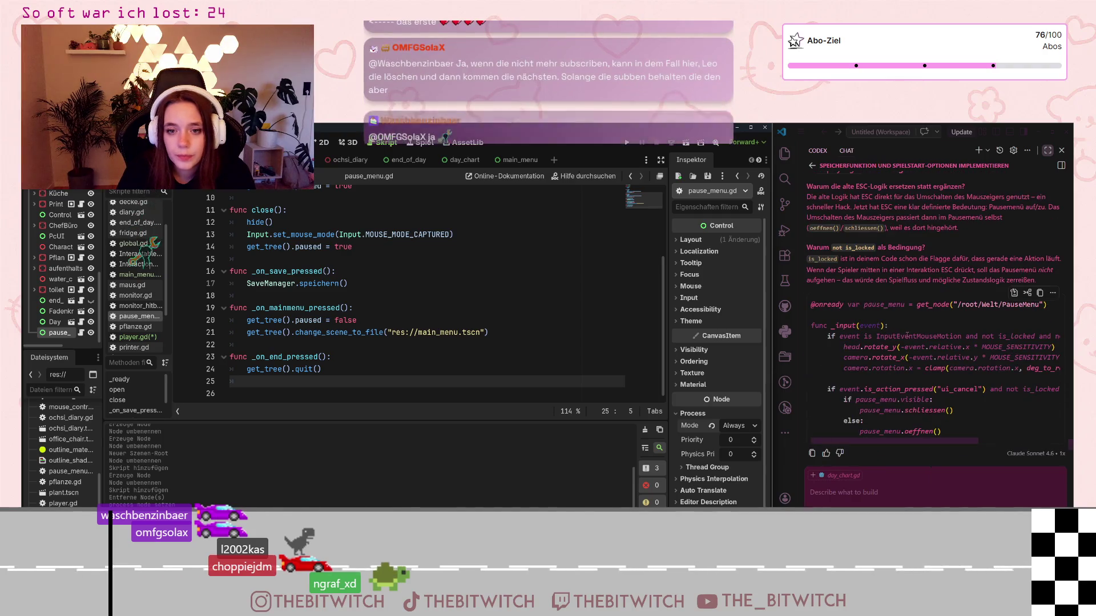
scroll(892, 348, "up", 1)
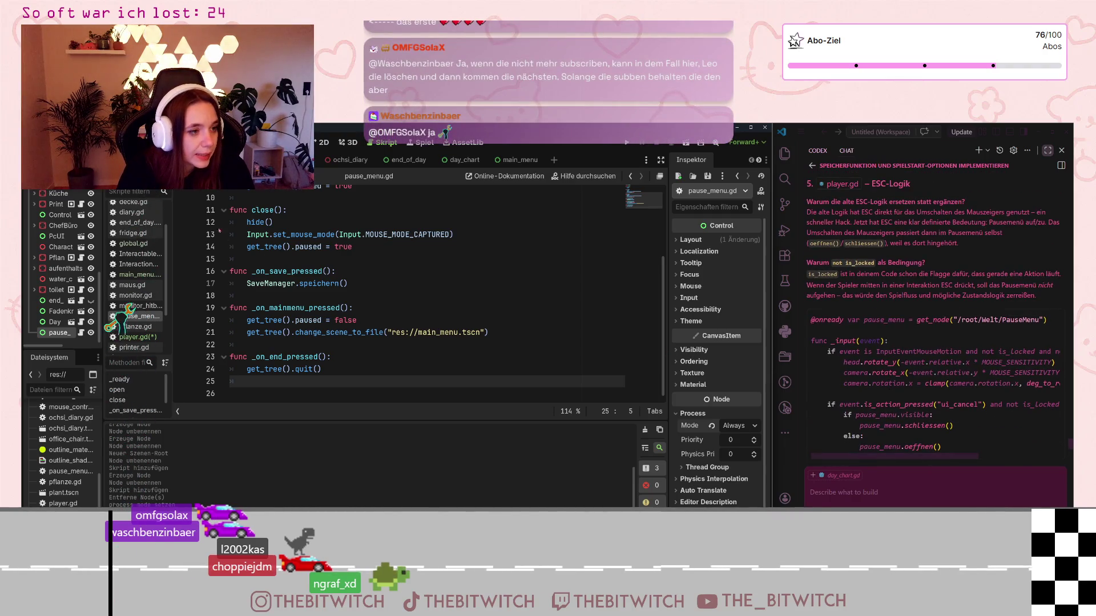
Open player.gd and start rewriting line 12's get_node path, typing 'Welt/' from suggestions
left_click(137, 337)
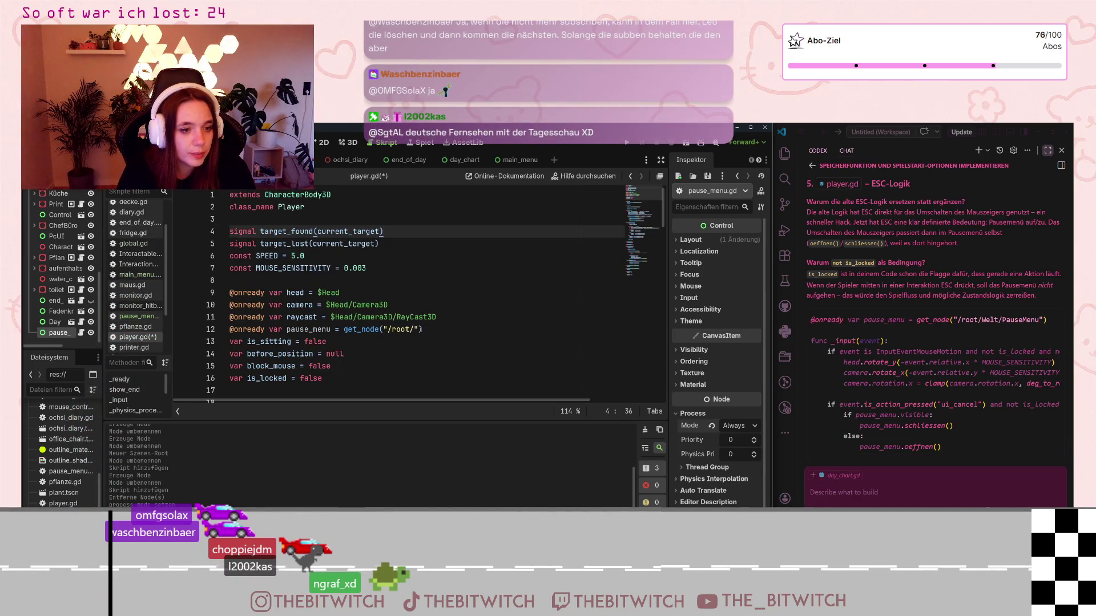
left_click(422, 329)
key("BackSpace")
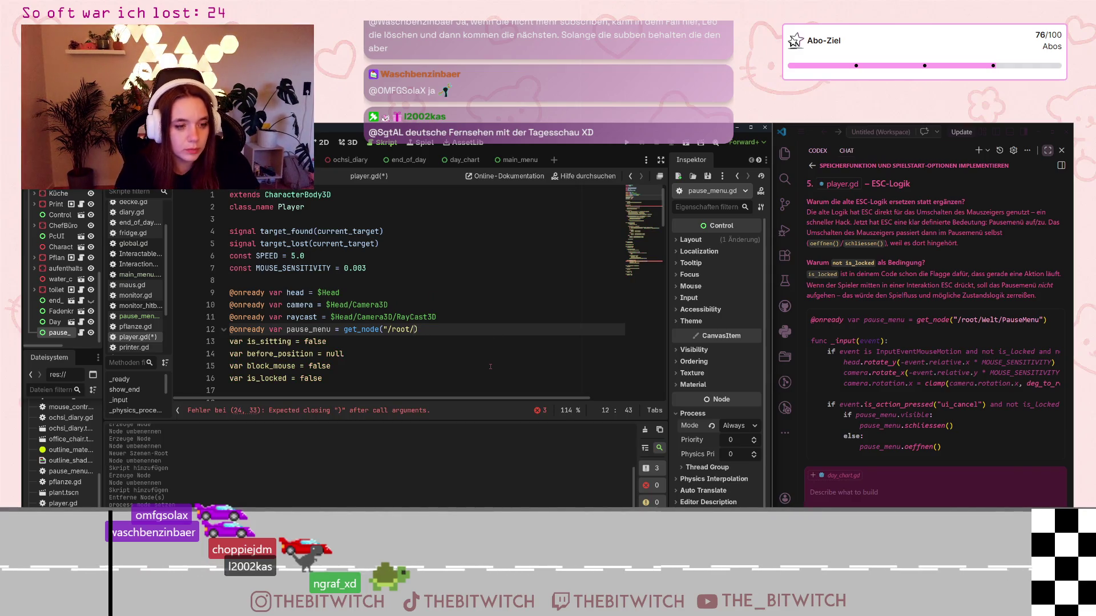
type("\"")
key("Left")
key("ctrl+space")
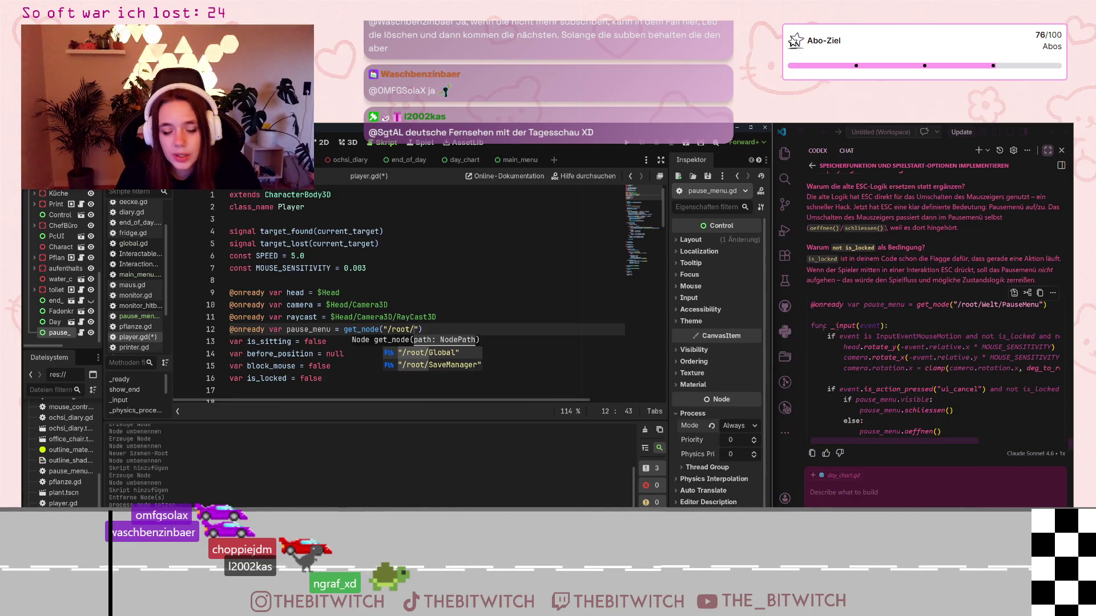
type("W")
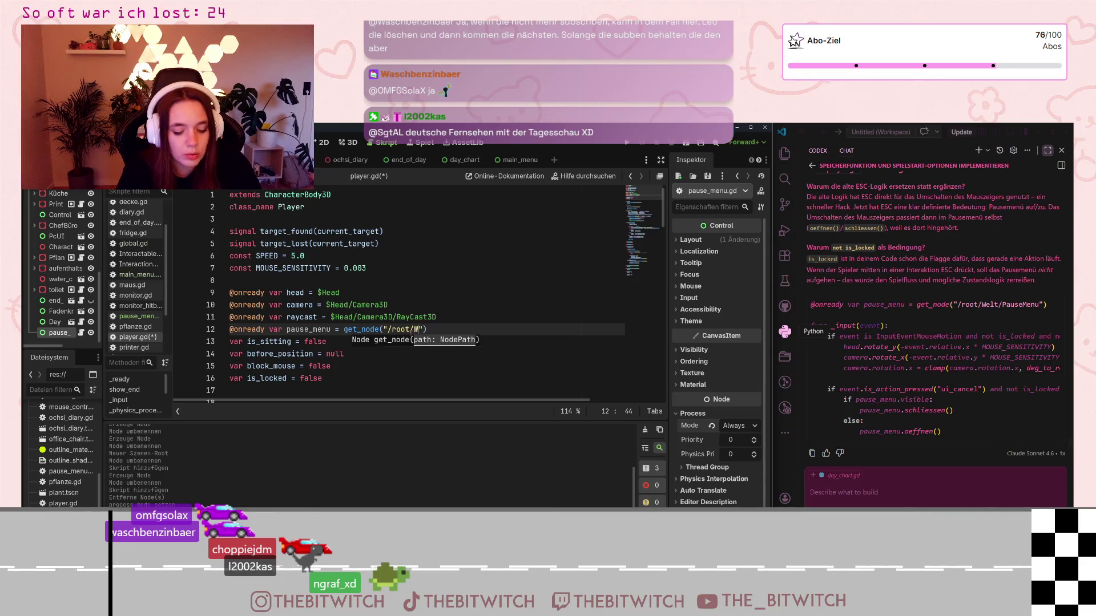
type("elt/")
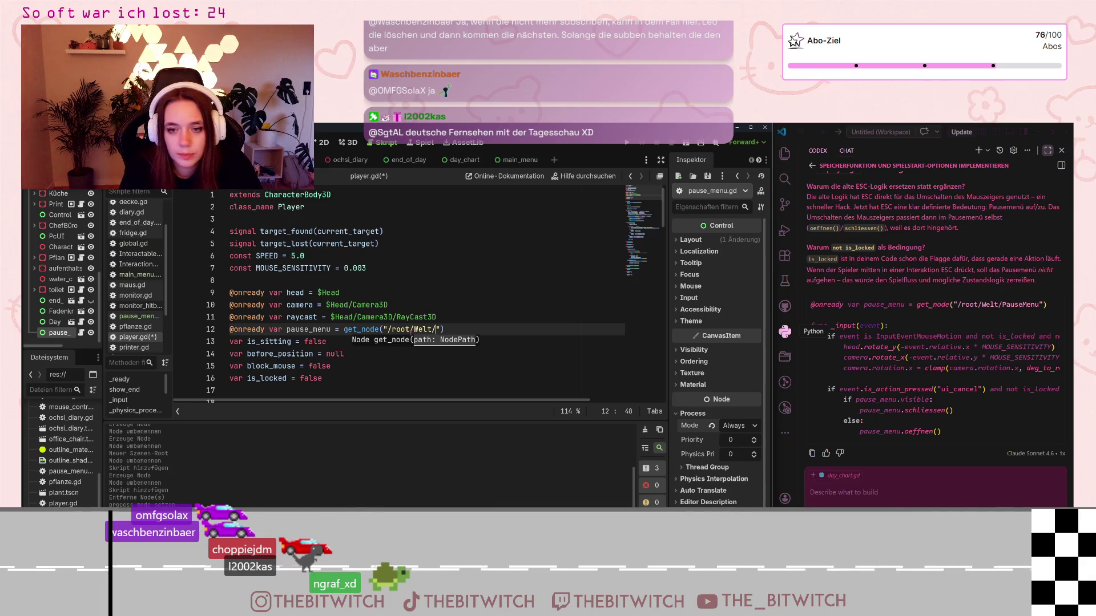
type("\"")
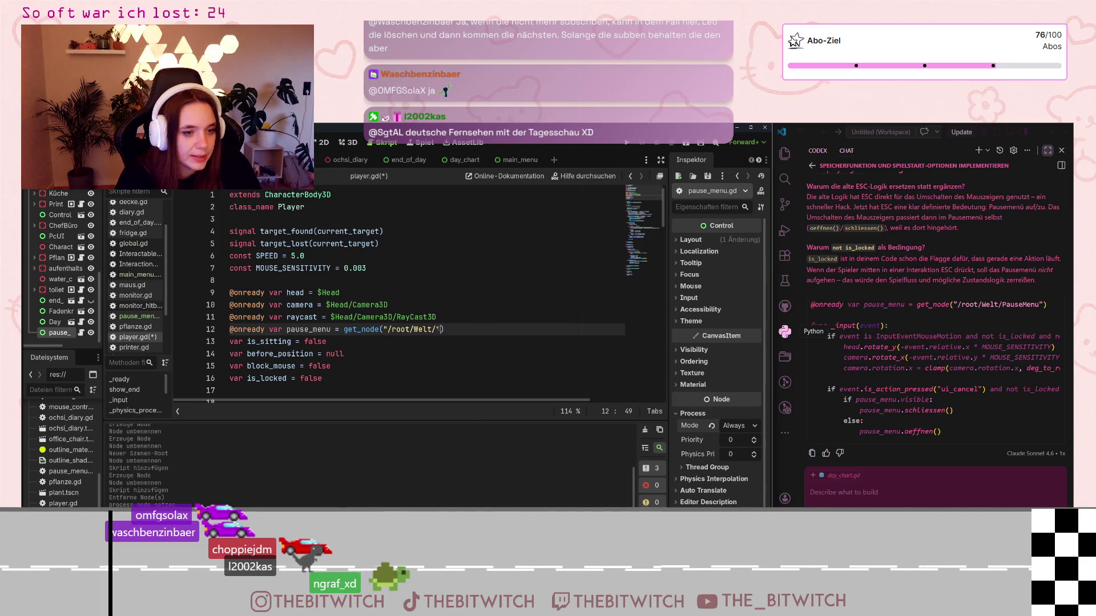
Replace the path with the dragged pause_menu node as $"../../pause_menu", fix the quotes, and save
left_click_drag(437, 329, 387, 331)
key("BackSpace")
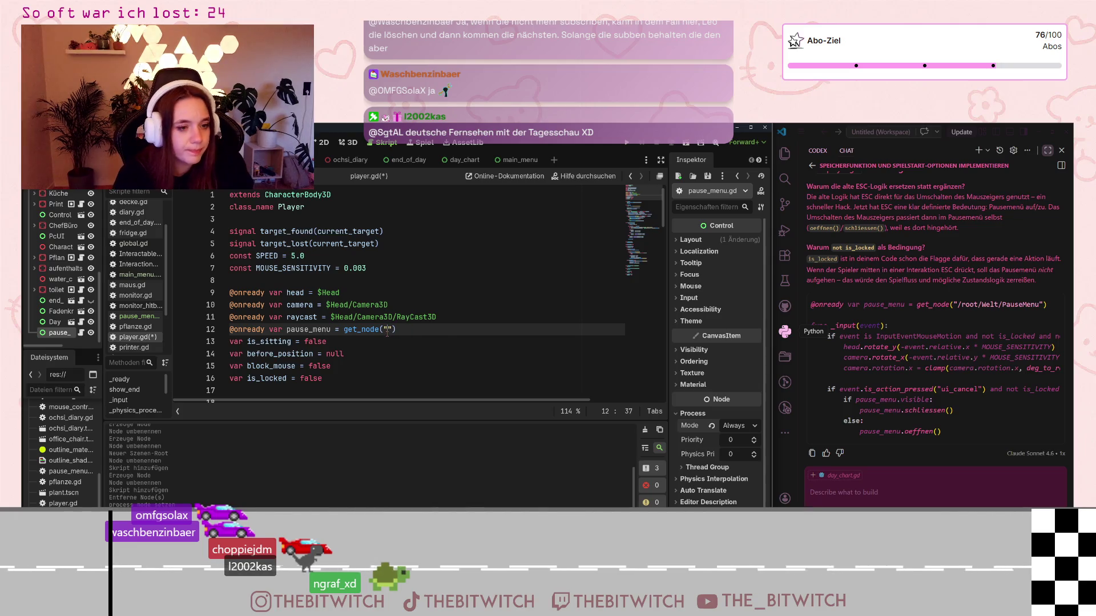
left_click_drag(59, 333, 398, 329)
key("End")
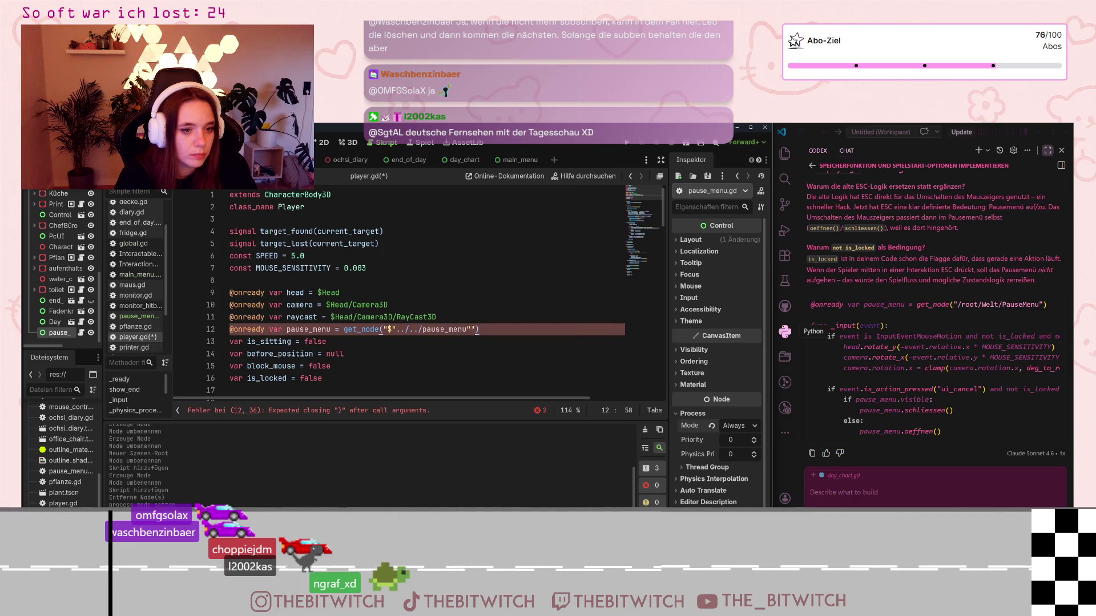
key("BackSpace")
key("BackSpace")
key("BackSpace")
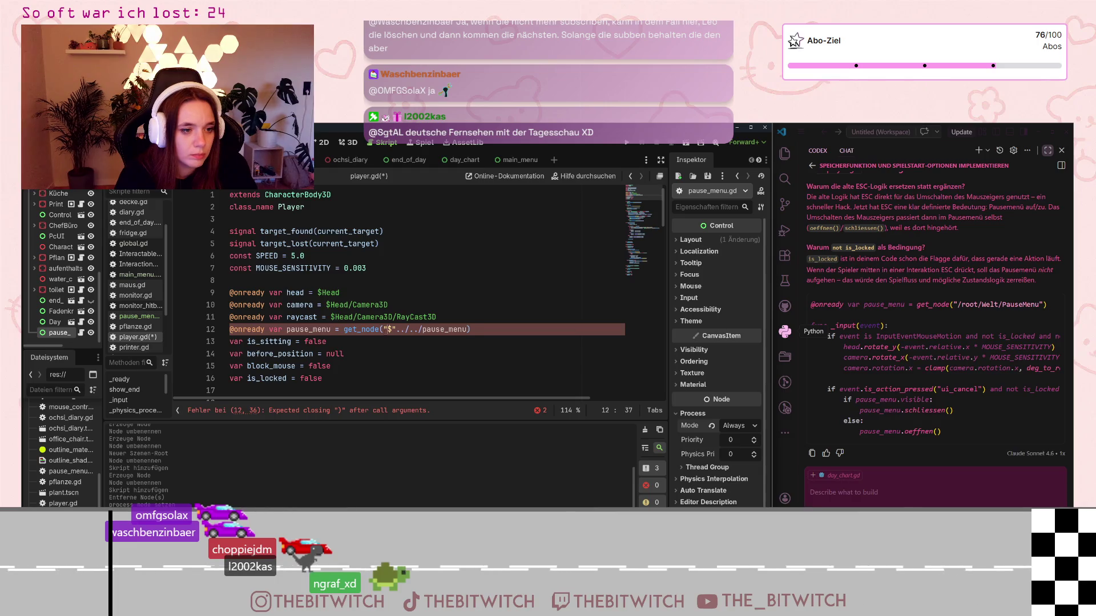
key("BackSpace")
key("End")
key("Left")
type("\"")
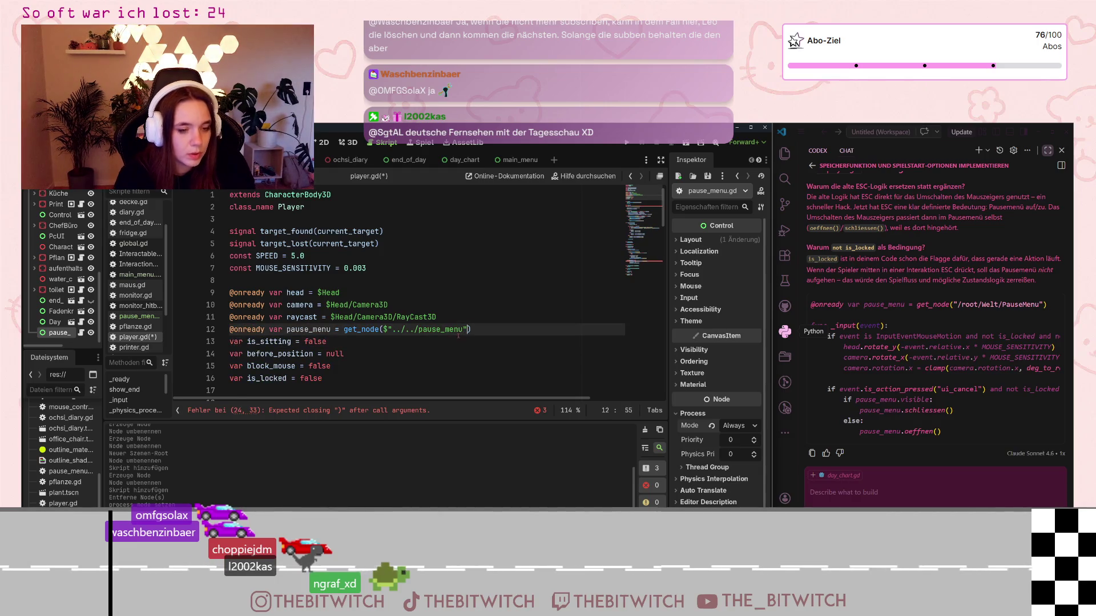
left_click(458, 350)
key("ctrl+s")
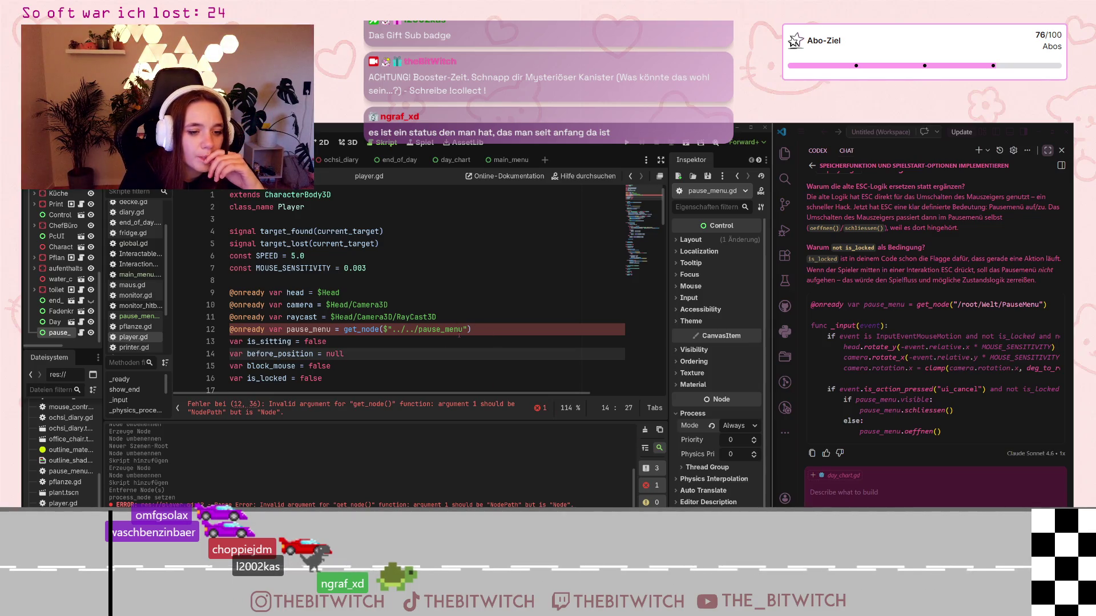
Rewrite line 12 as get_node("/root/Welt/pause_menu"), replacing ../.. and removing the $ prefix
left_click(441, 330)
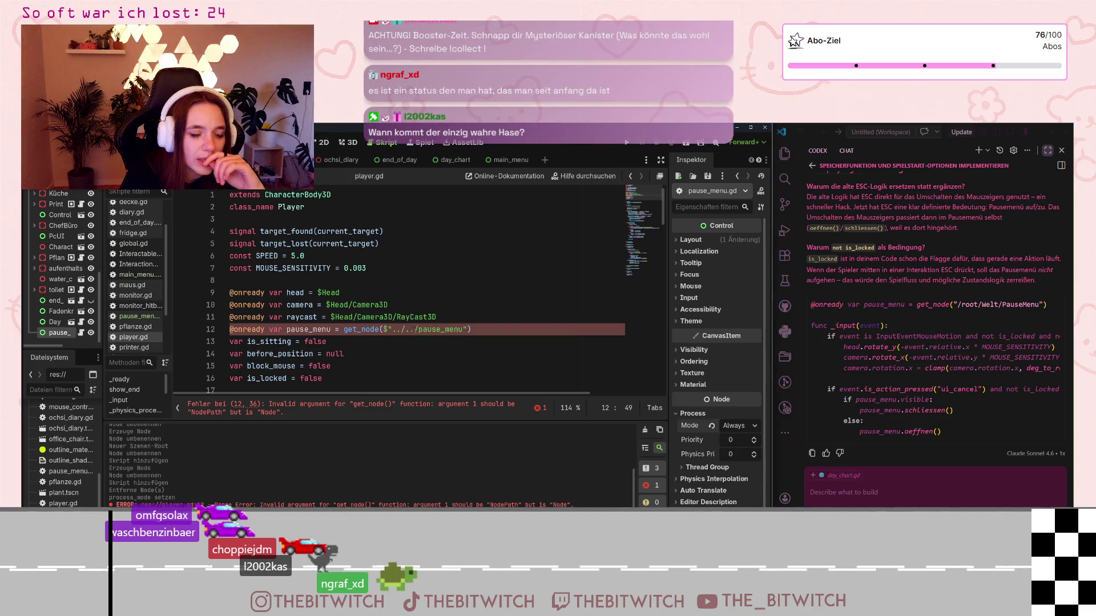
left_click_drag(415, 329, 391, 330)
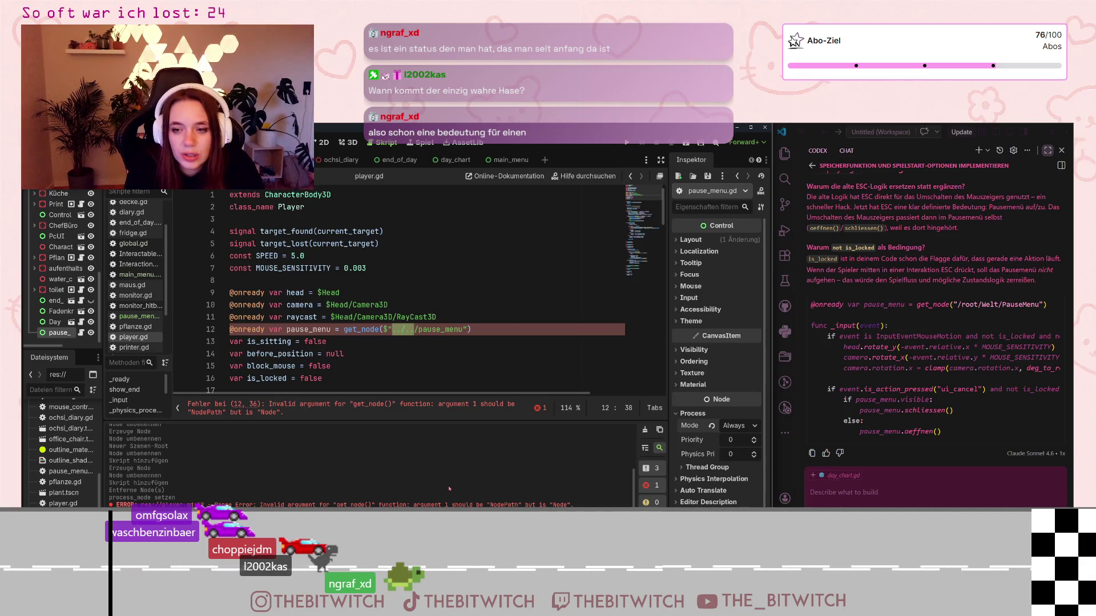
type("/")
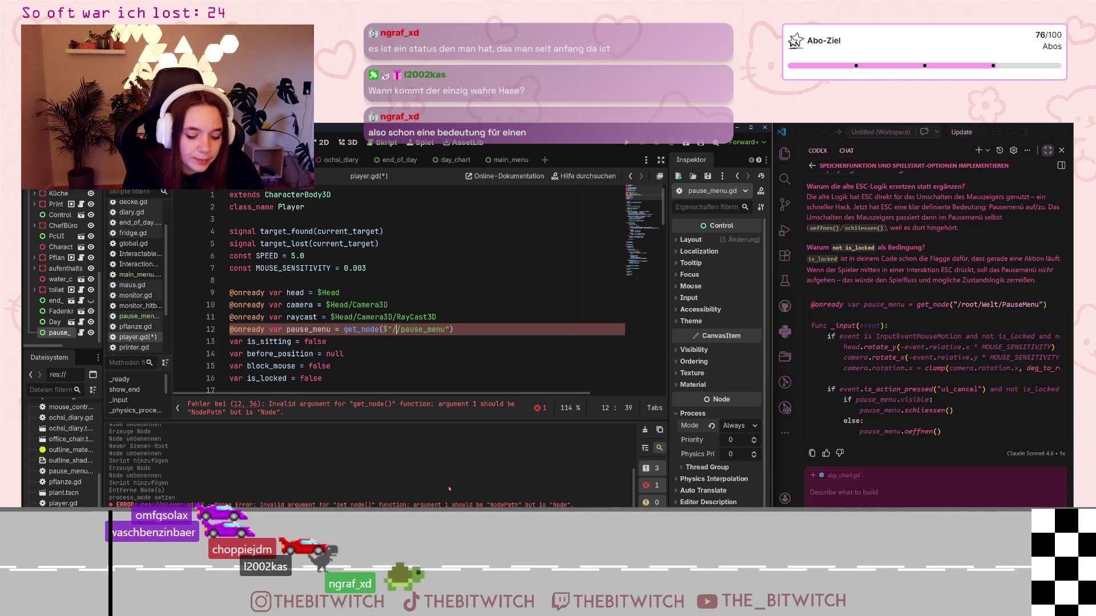
type("root")
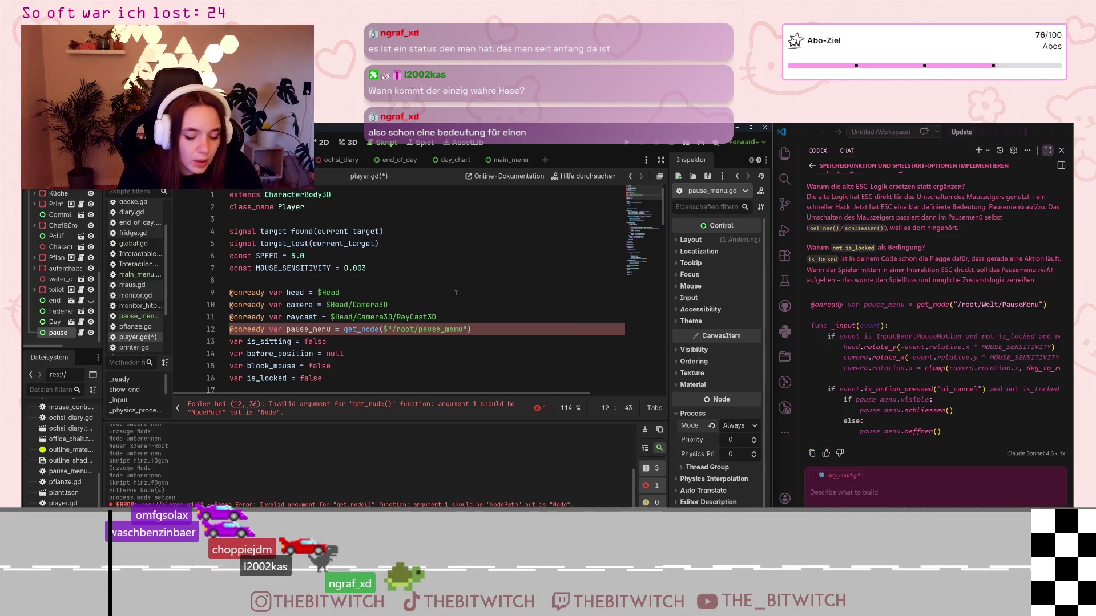
type("/Welt")
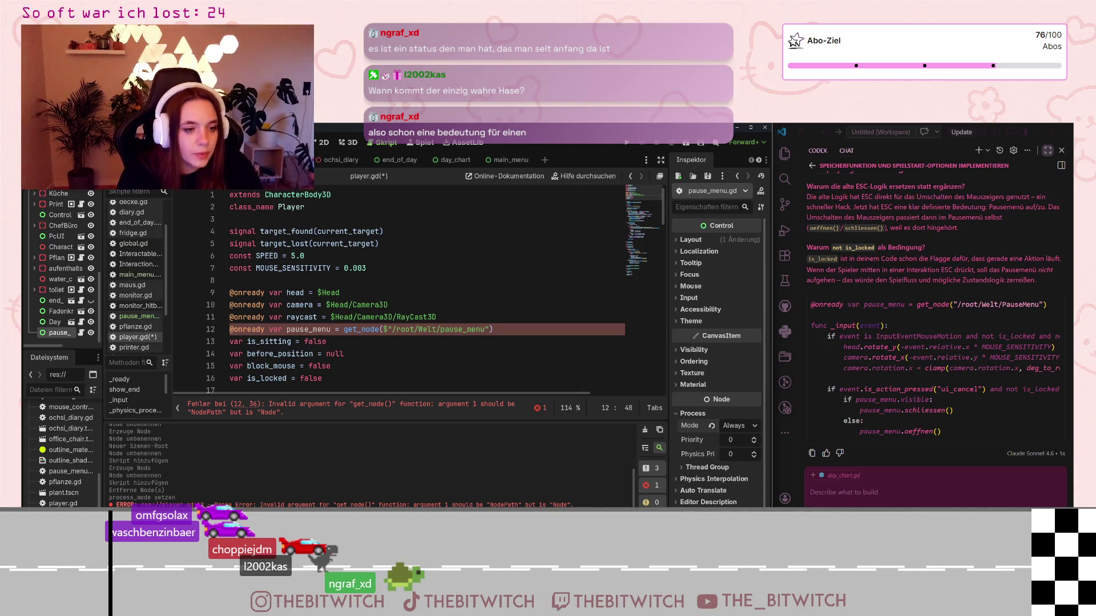
left_click(387, 329)
key("BackSpace")
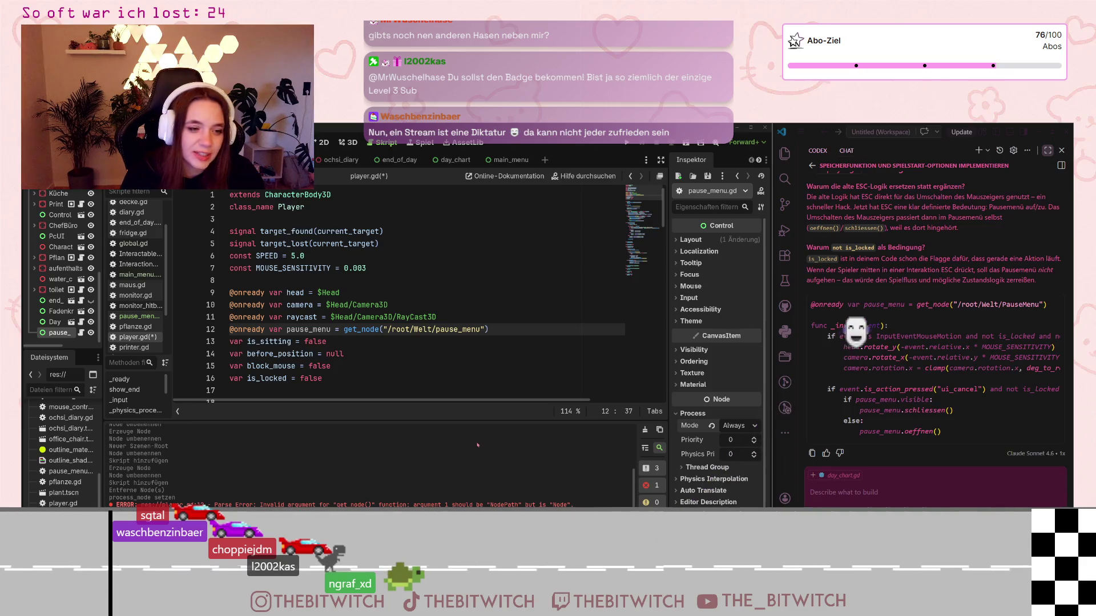
scroll(384, 327, "down", 5)
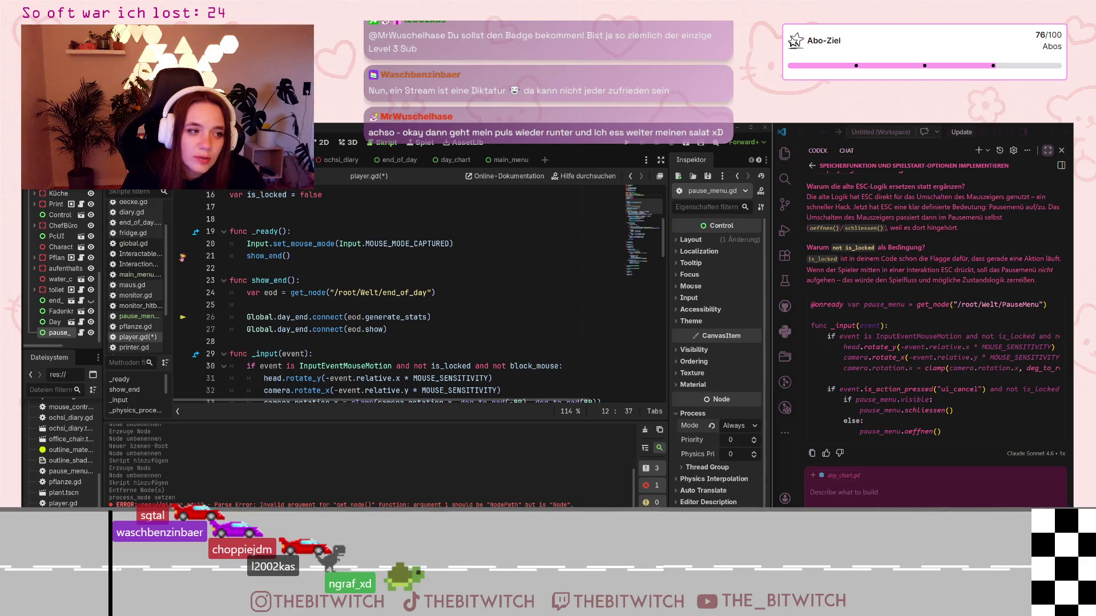
scroll(451, 300, "up", 5)
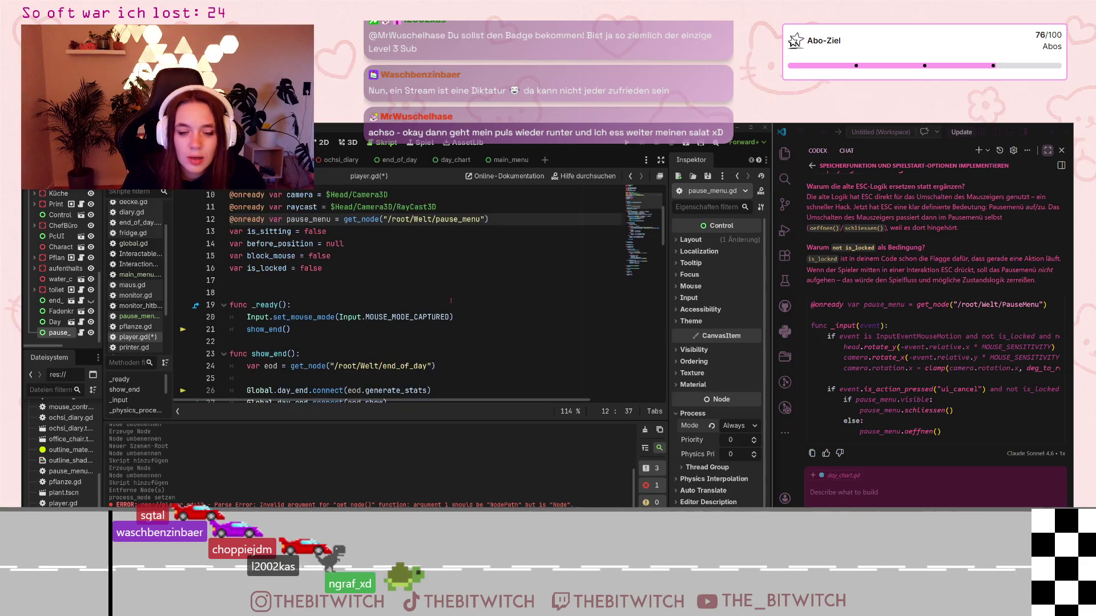
scroll(450, 300, "down", 4)
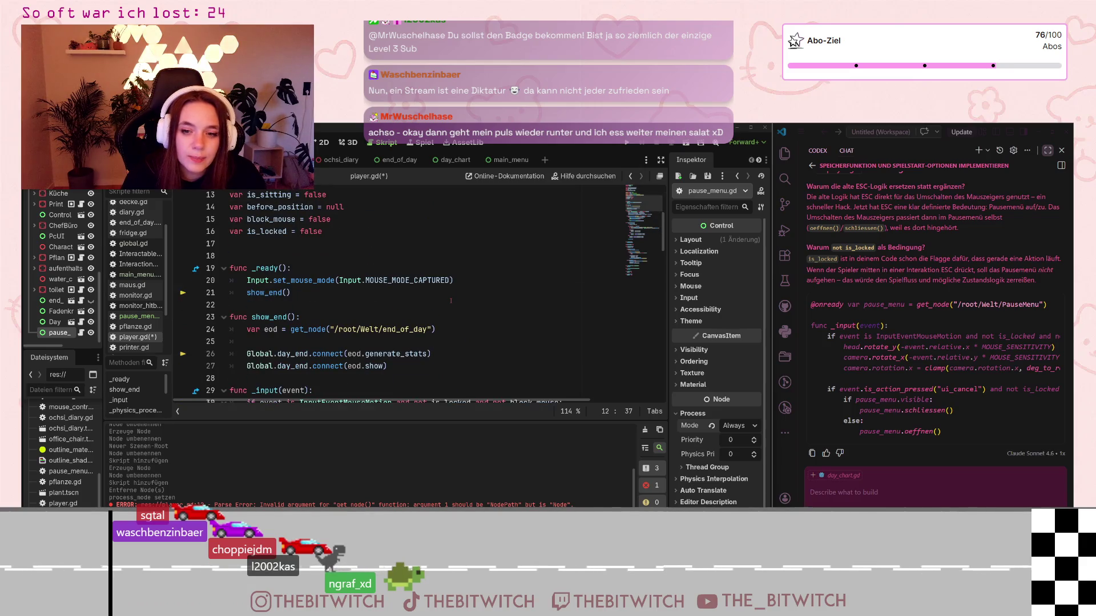
scroll(451, 301, "down", 5)
scroll(442, 287, "up", 10)
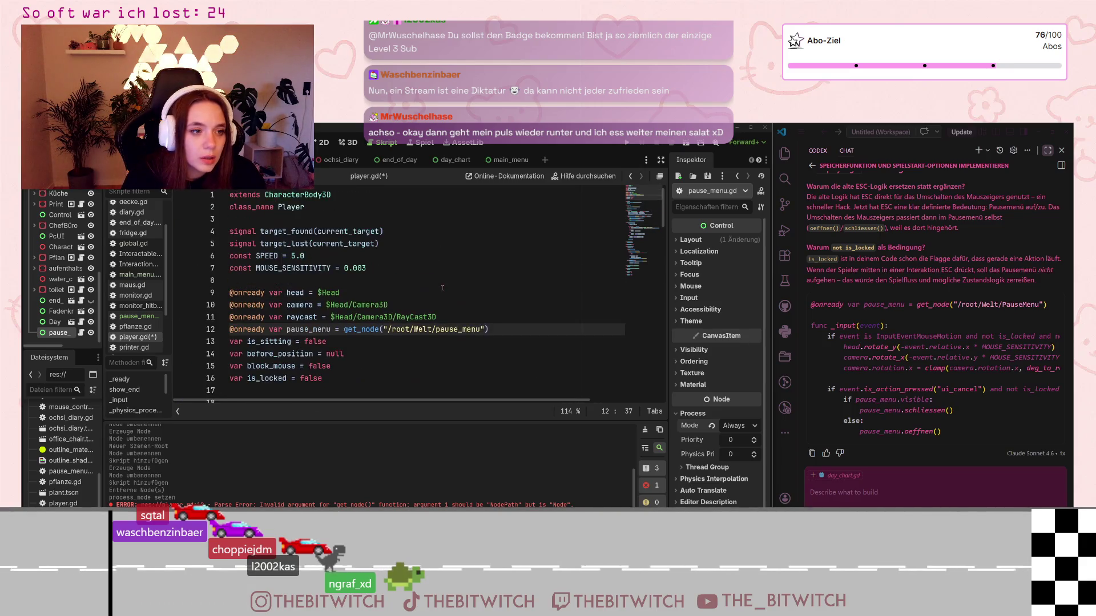
scroll(400, 337, "down", 4)
scroll(441, 336, "down", 20)
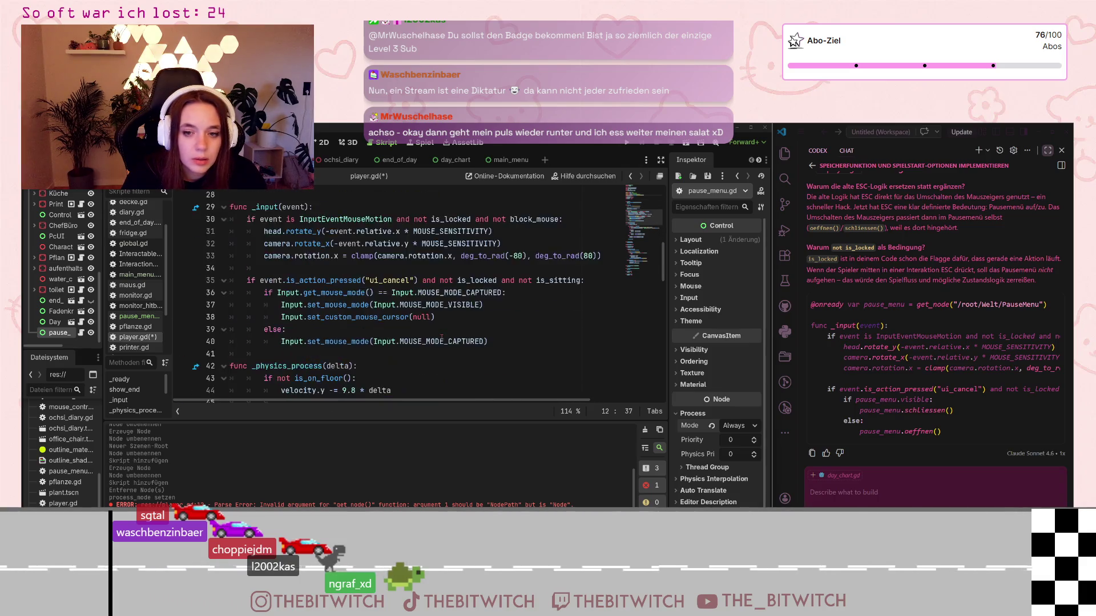
scroll(447, 324, "down", 3)
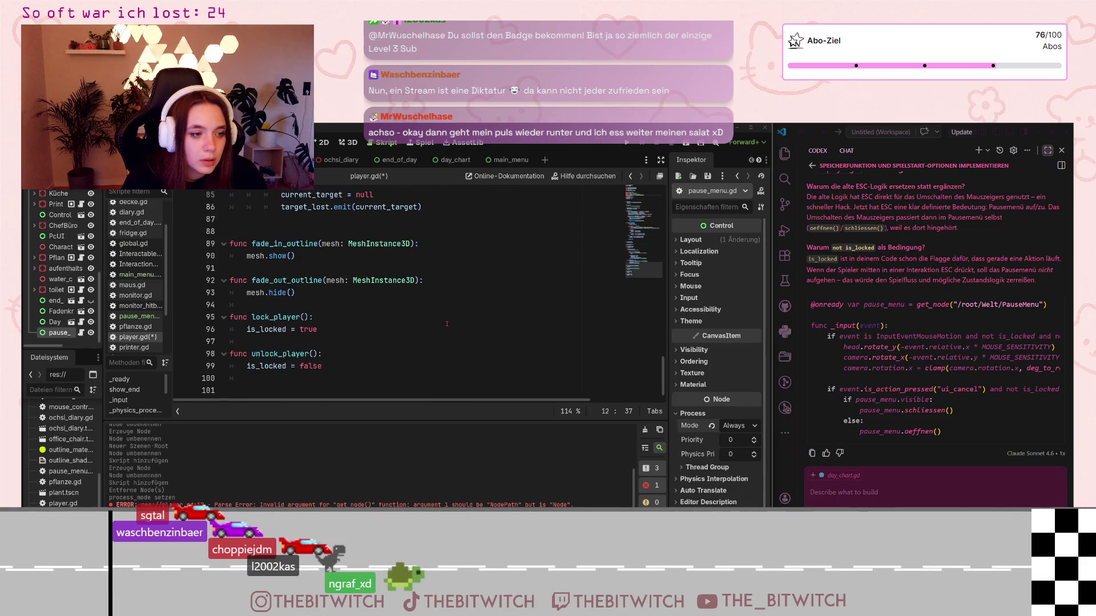
left_click(390, 377)
key("Return")
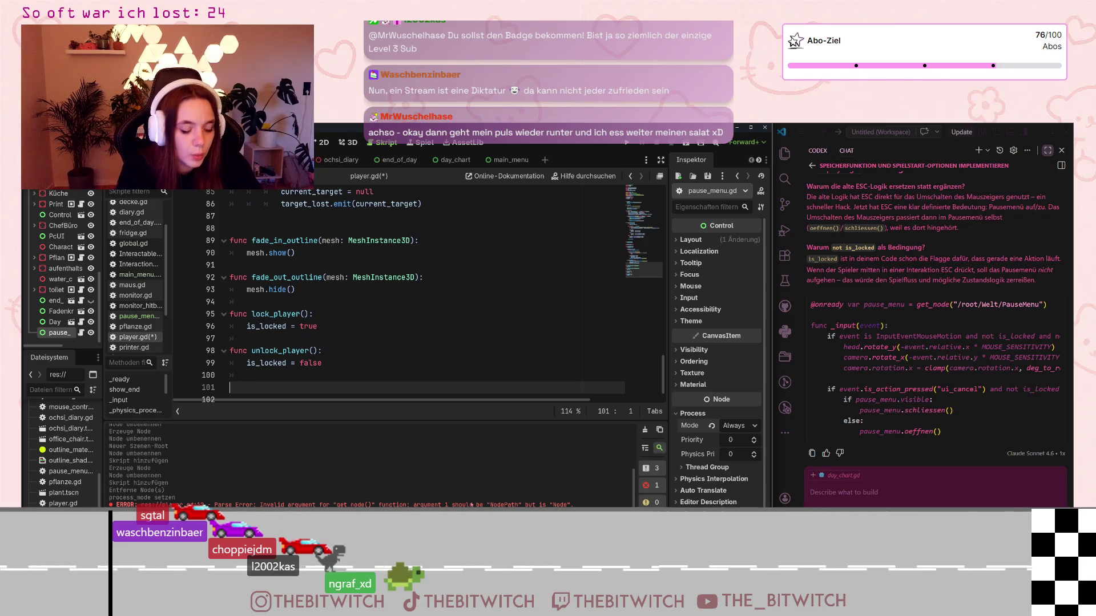
type("func")
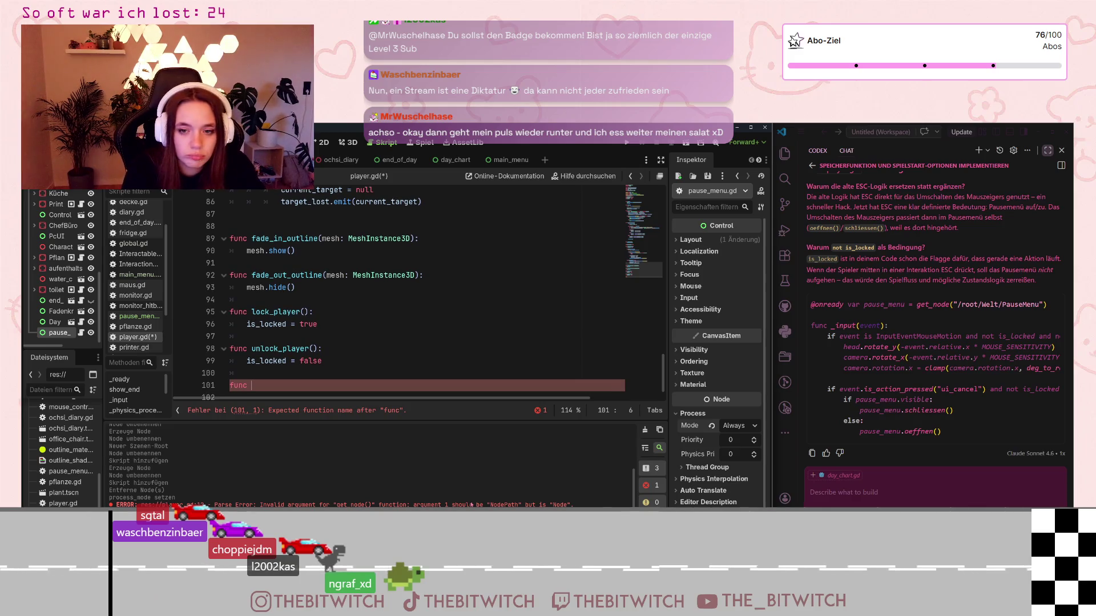
type(" _inp")
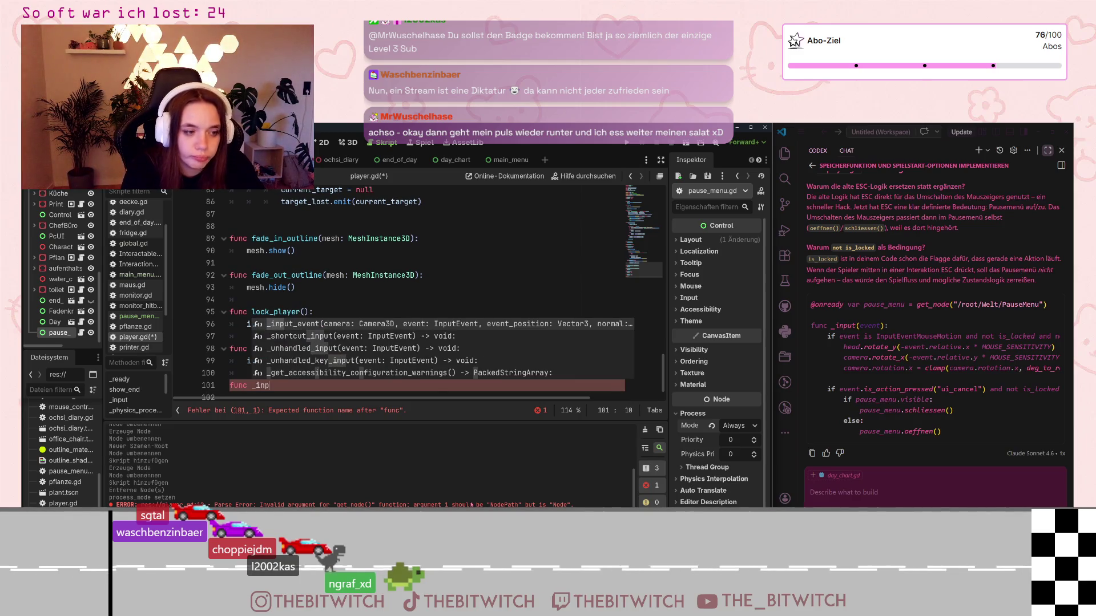
key("BackSpace")
key("BackSpace")
key("BackSpace")
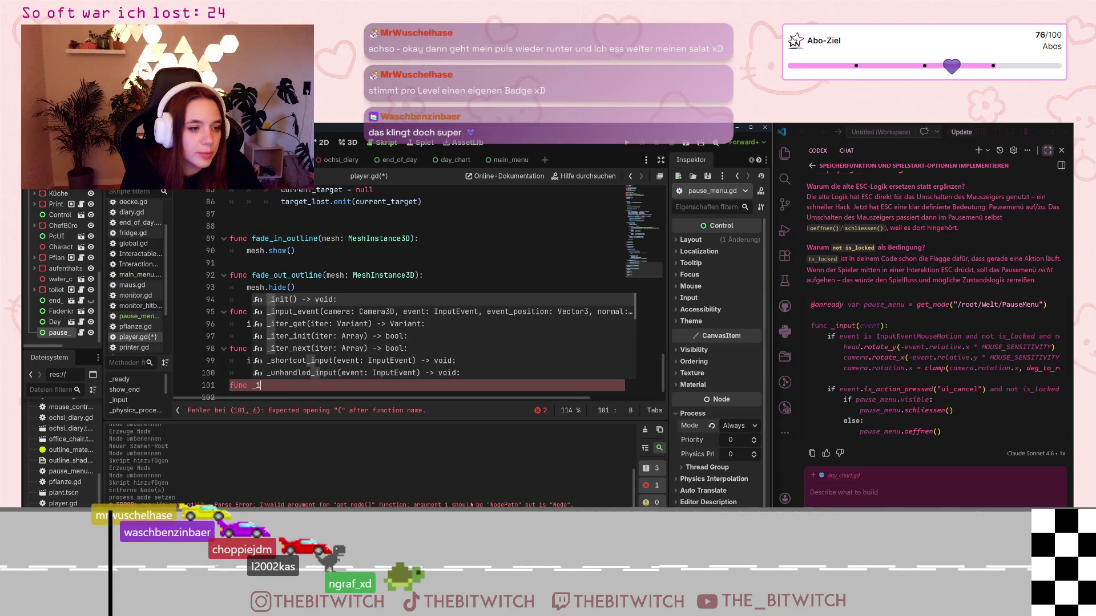
key("BackSpace")
key("BackSpace")
key("BackSpace")
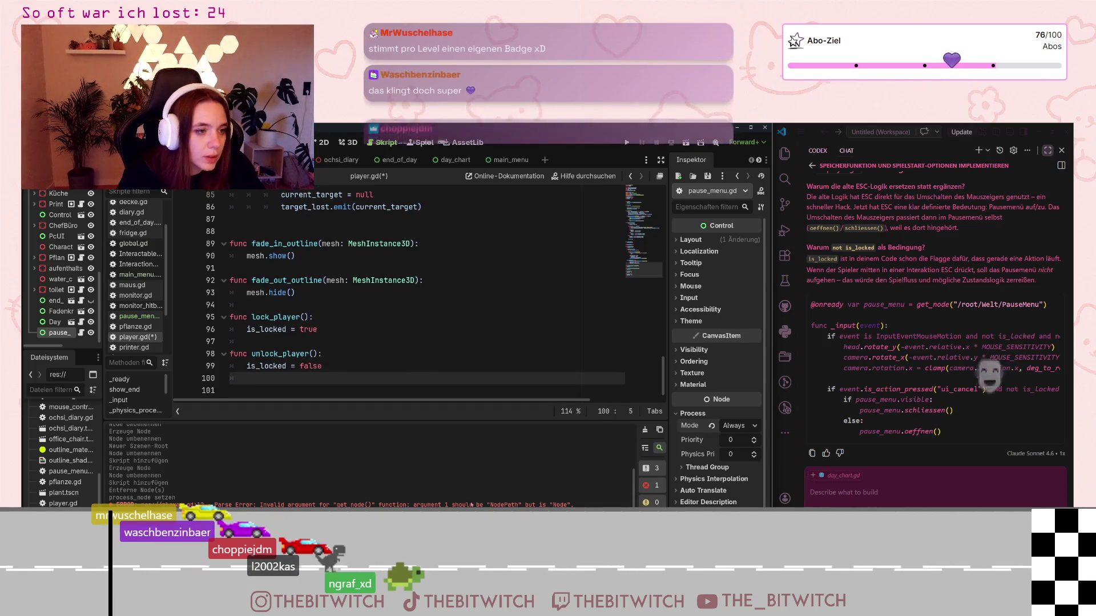
scroll(454, 273, "up", 20)
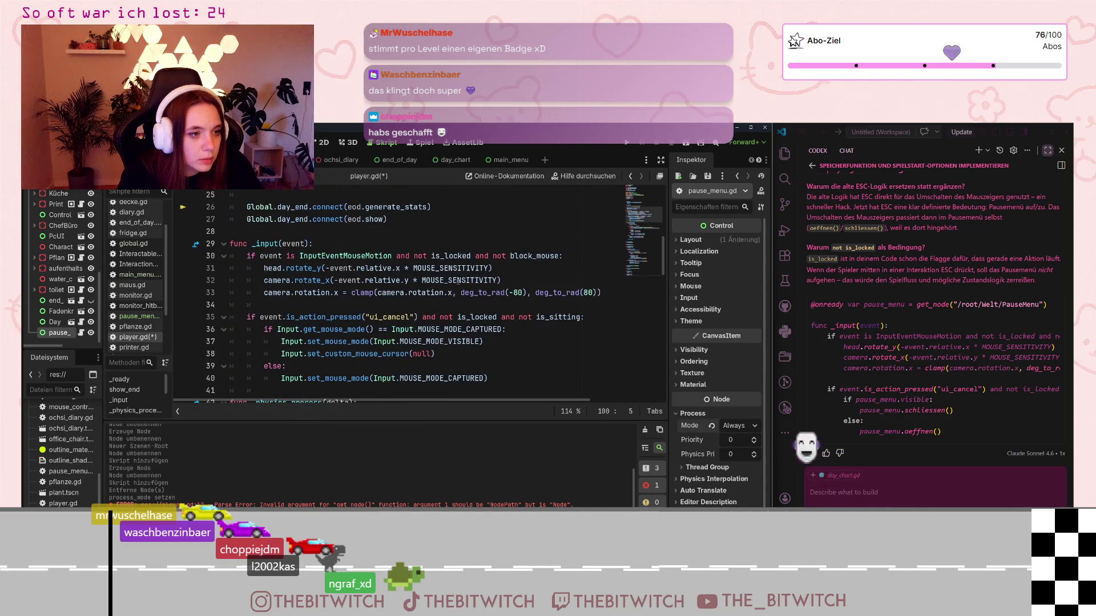
Insert two new empty lines after the mouse-mode toggle on line 40 of _input
scroll(453, 272, "down", 1)
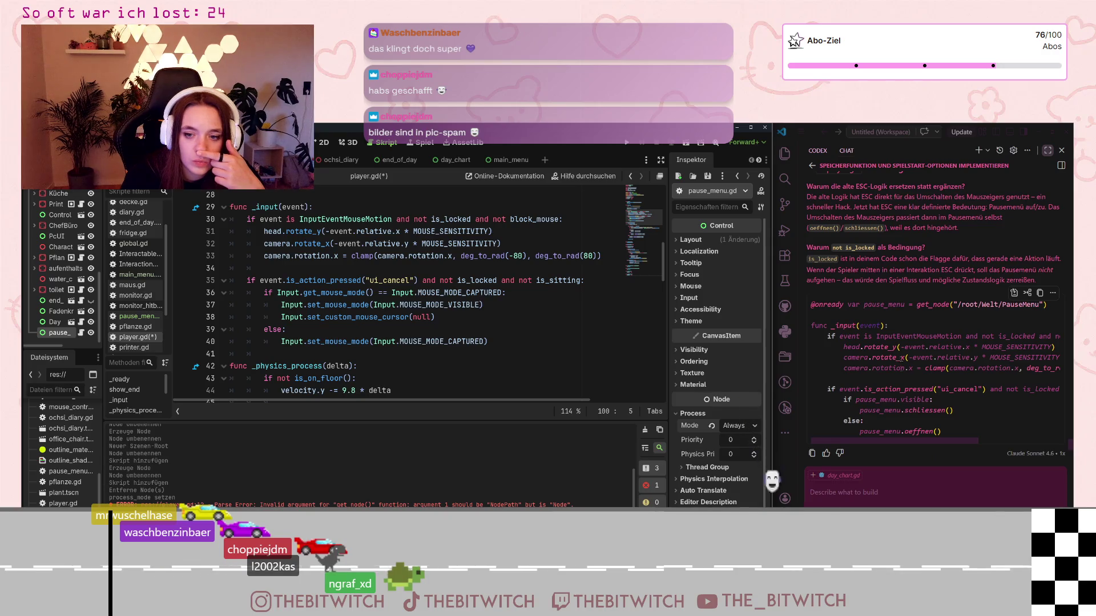
scroll(901, 349, "up", 1)
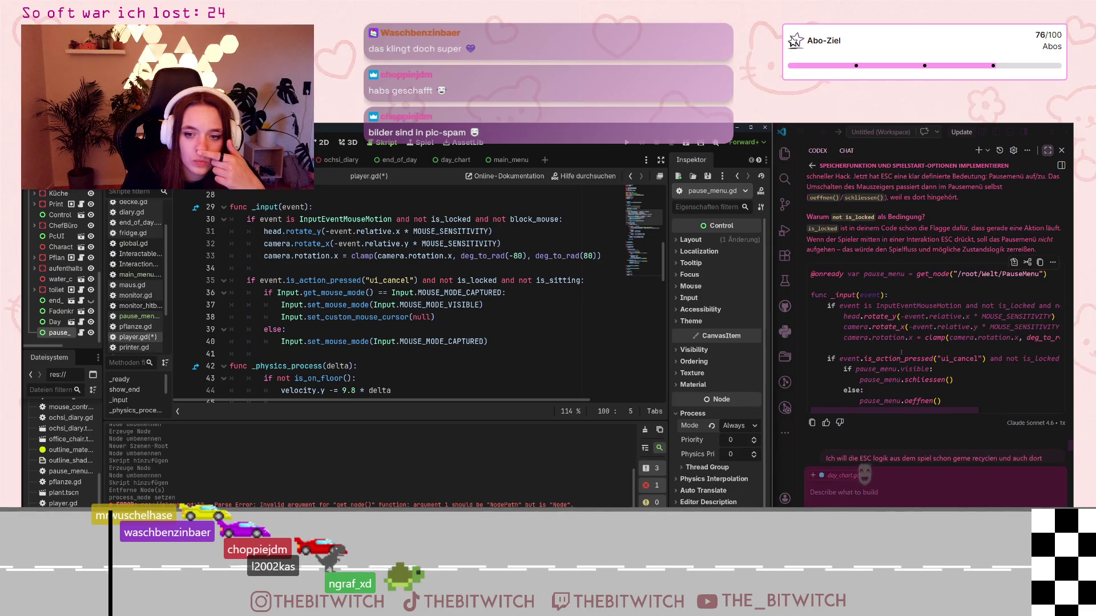
mouse_move(925, 410)
left_mouse_down()
mouse_move(977, 411)
mouse_move(932, 414)
left_mouse_up()
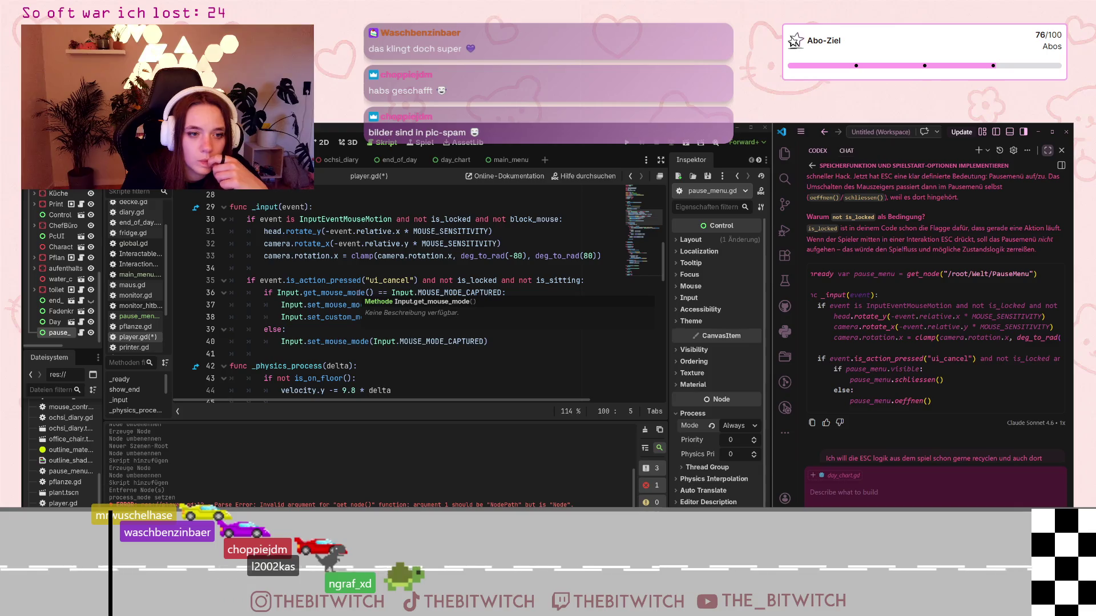
mouse_move(887, 412)
left_mouse_down()
mouse_move(919, 410)
mouse_move(864, 413)
left_mouse_up()
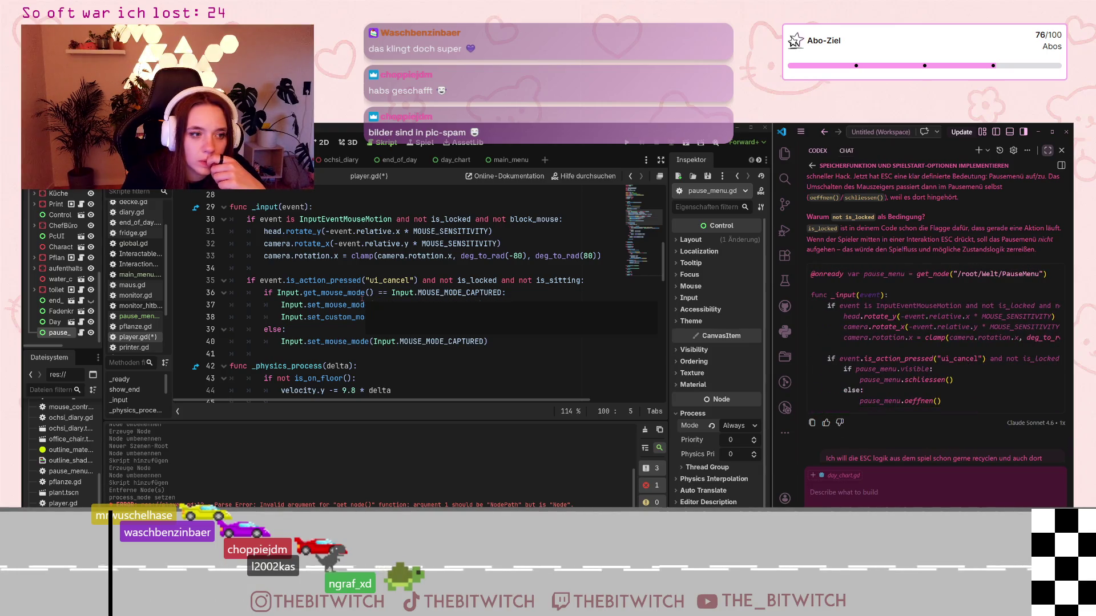
left_click(500, 341)
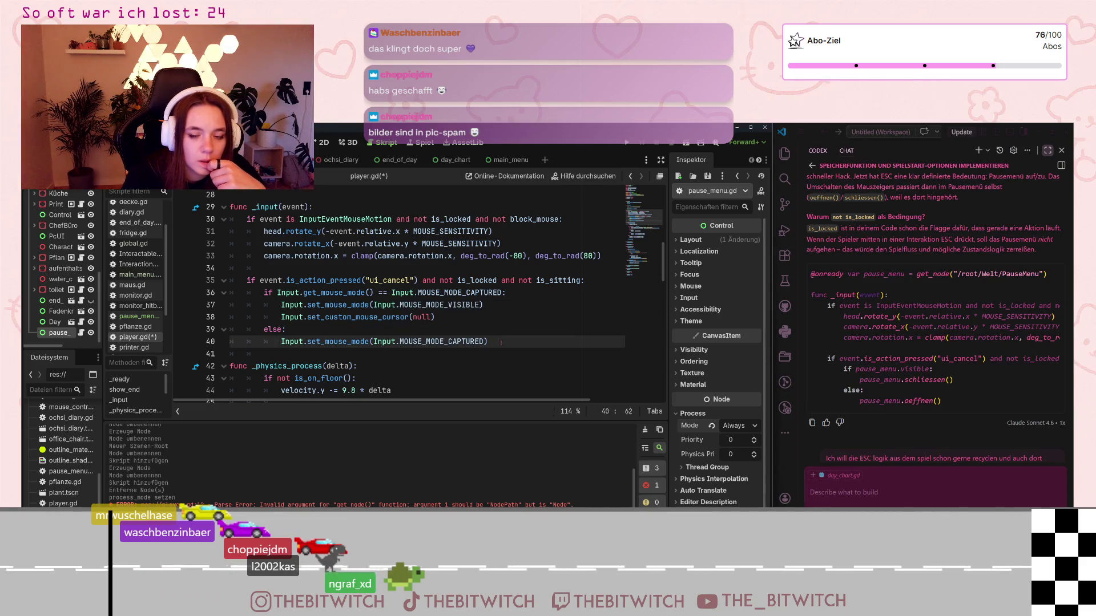
scroll(904, 346, "down", 1)
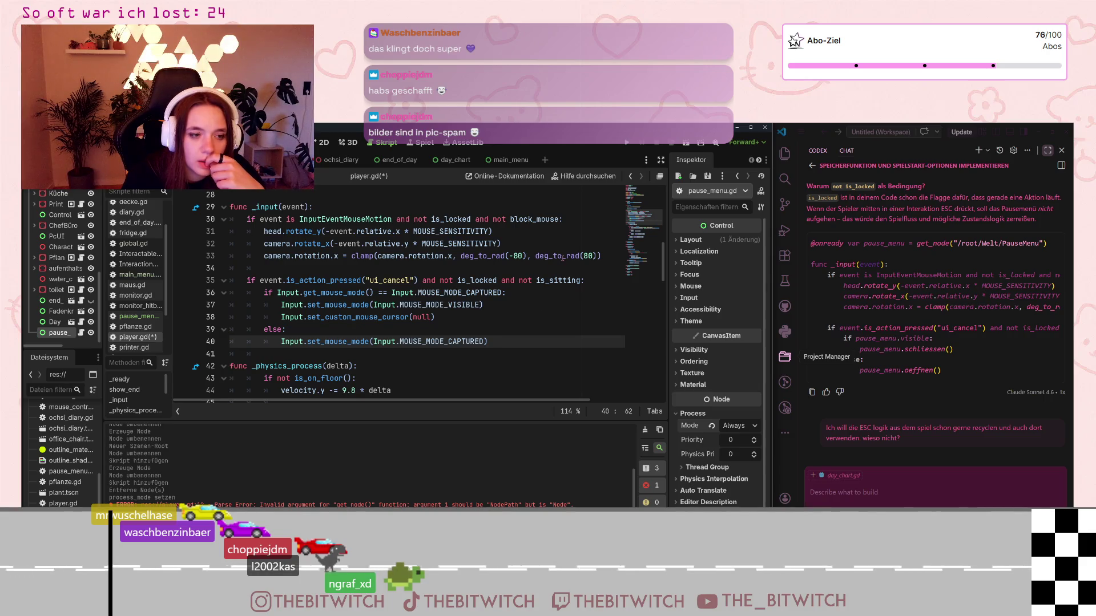
key("Return")
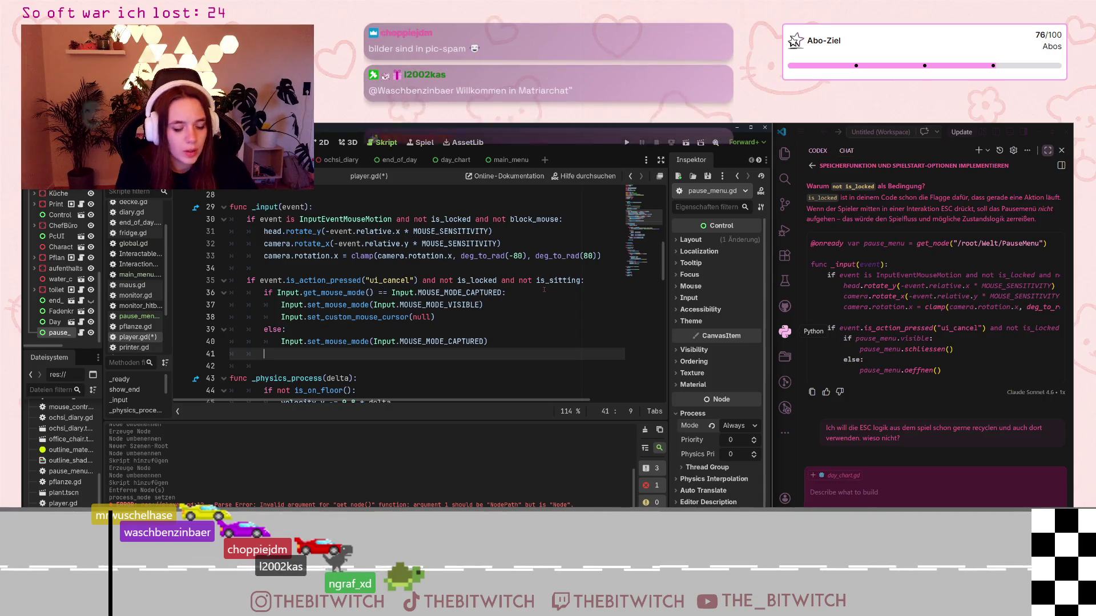
key("Return")
Add 'if pause_menu.visible:' with a body calling pause_menu.close()
type("if")
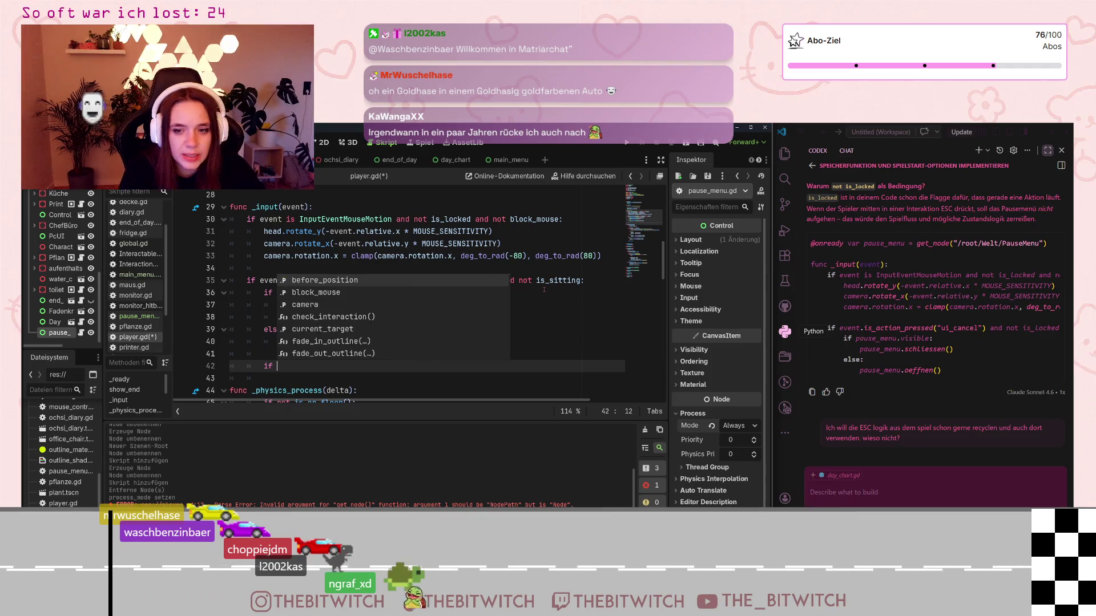
type(" pause_menu")
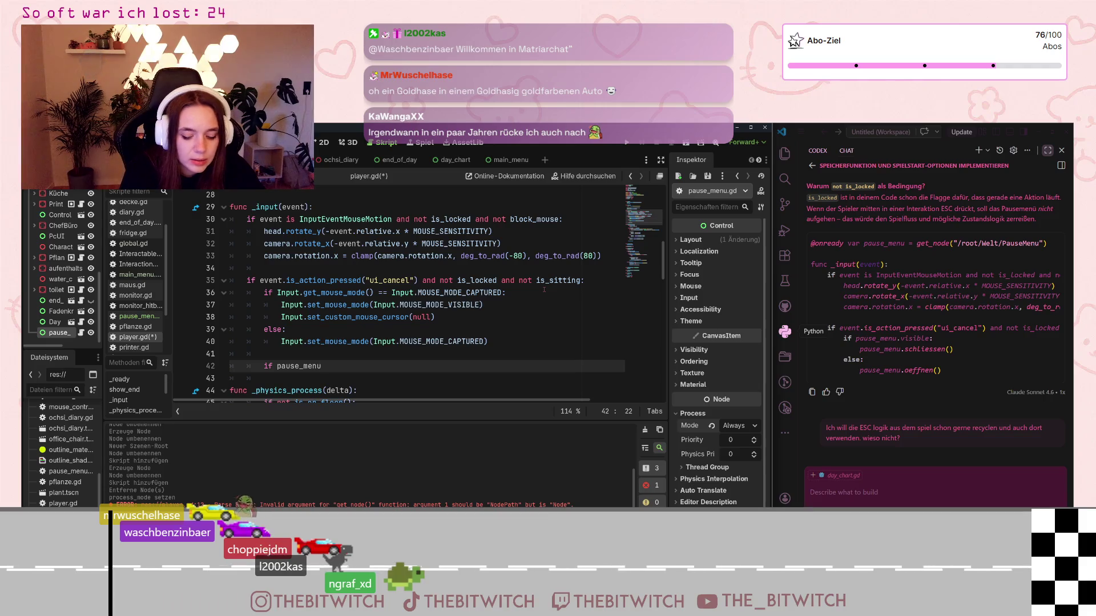
type(".visible")
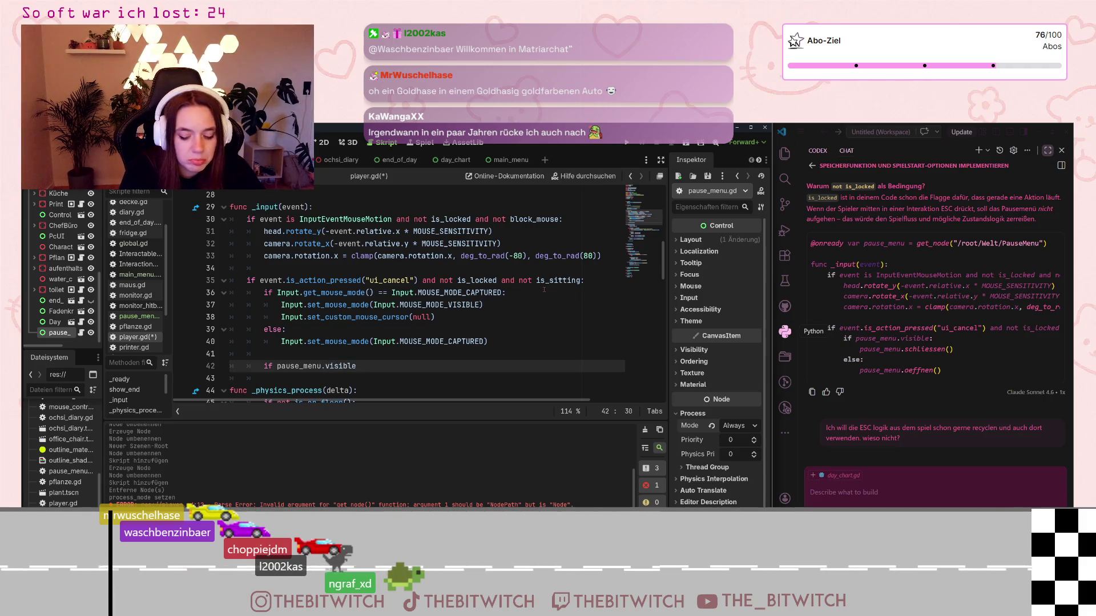
type(":")
key("Return")
type("pa")
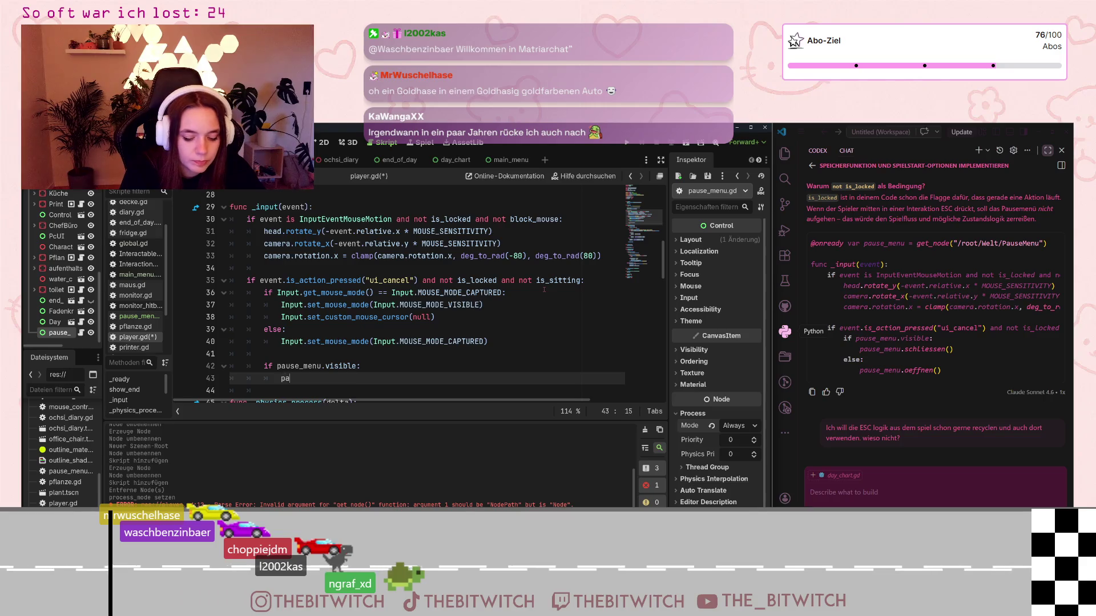
type("use_menu")
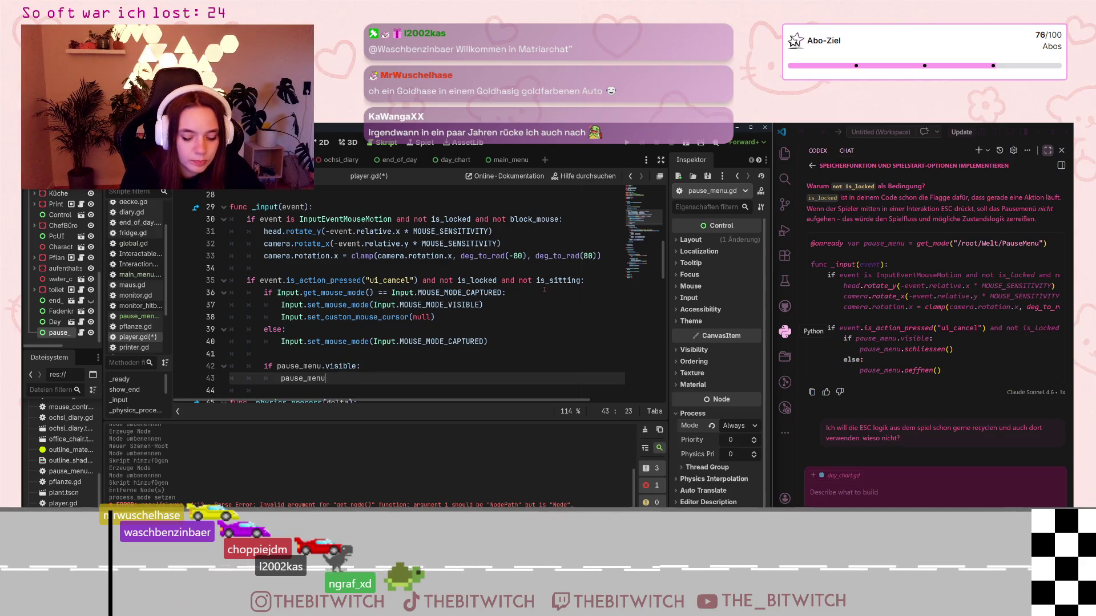
type(".close()")
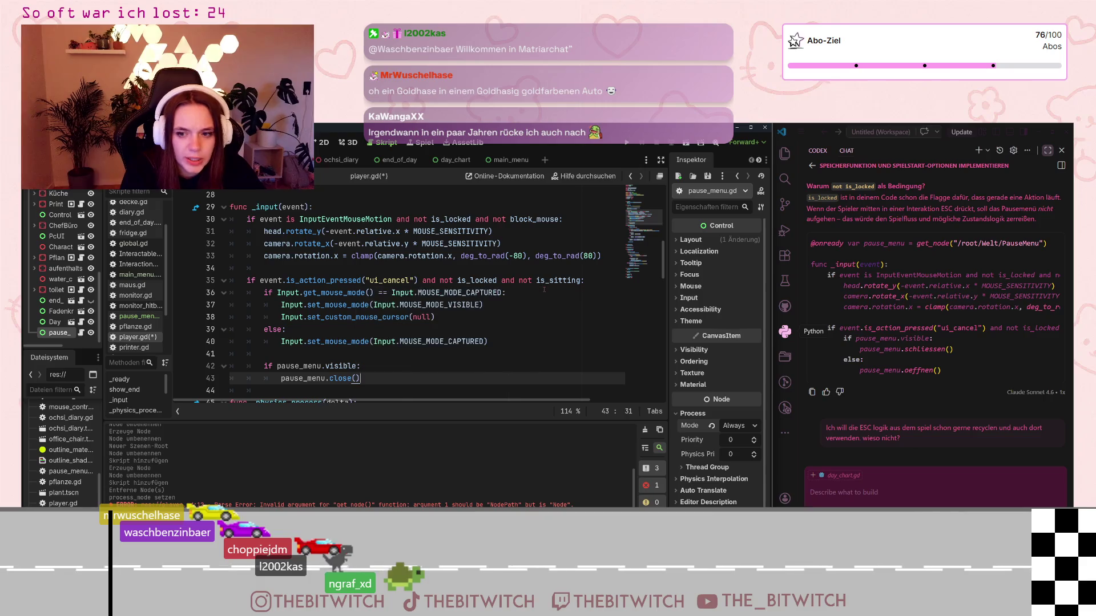
key("Return")
Outdent and add an else branch, starting to type pause_menu.ope in its body
key("BackSpace")
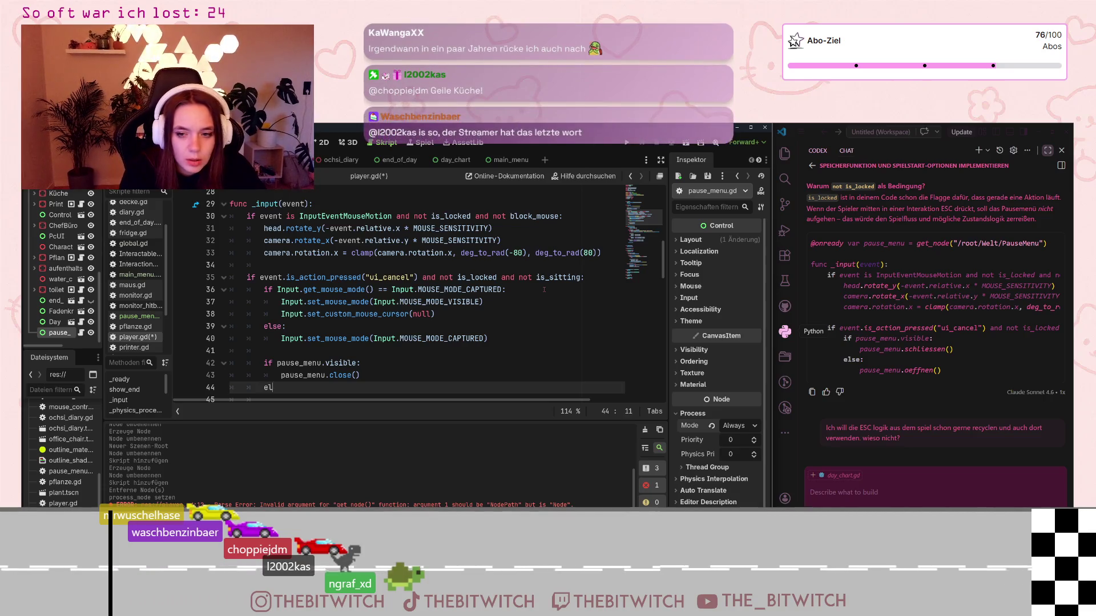
type("else:")
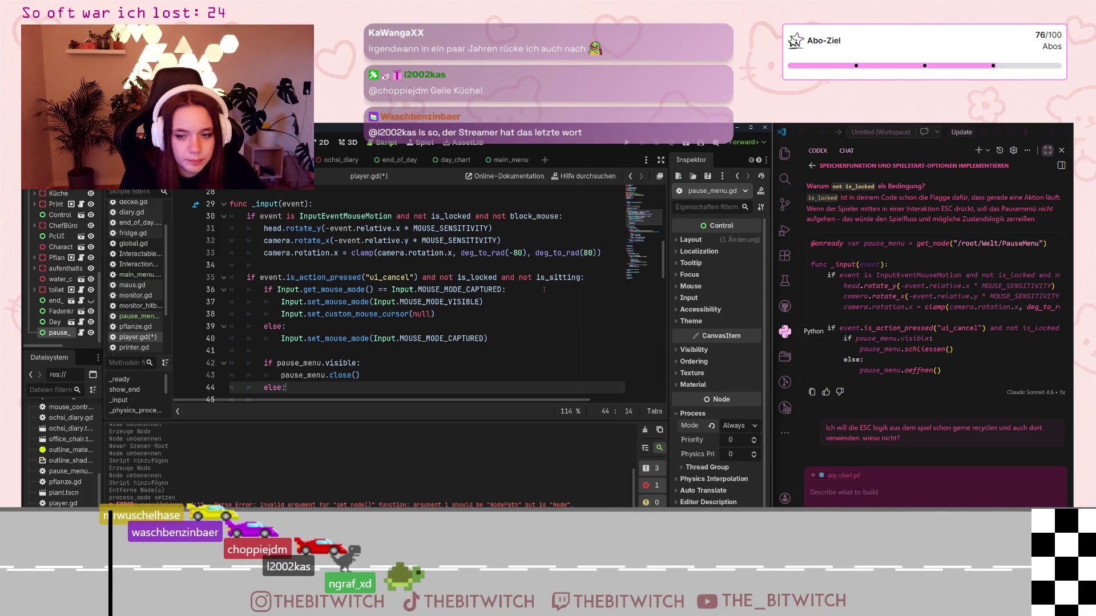
key("Return")
type("pause_m")
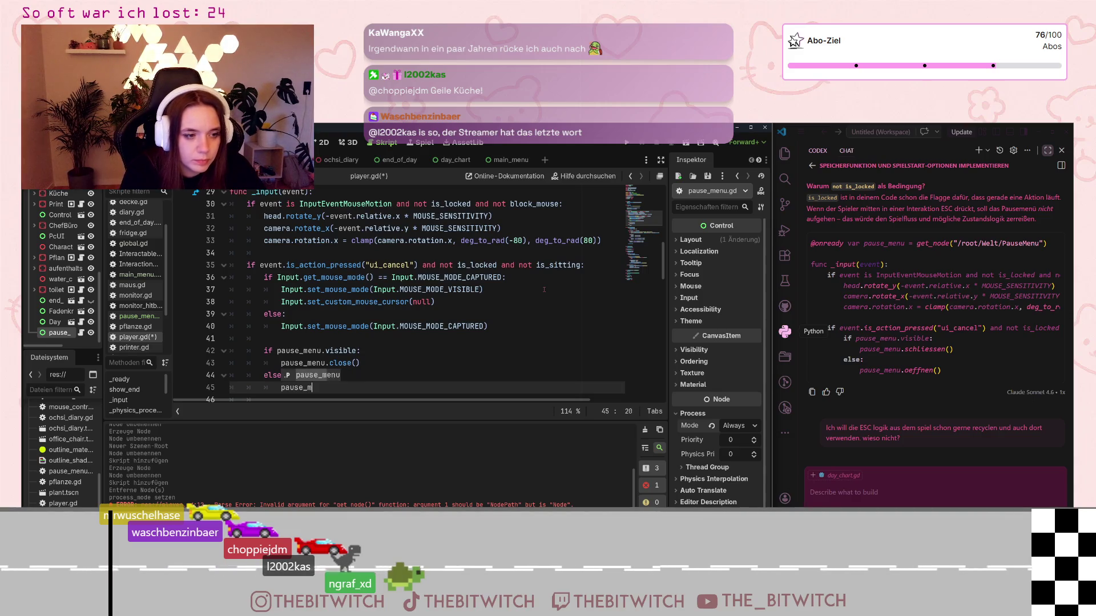
type("enu.open")
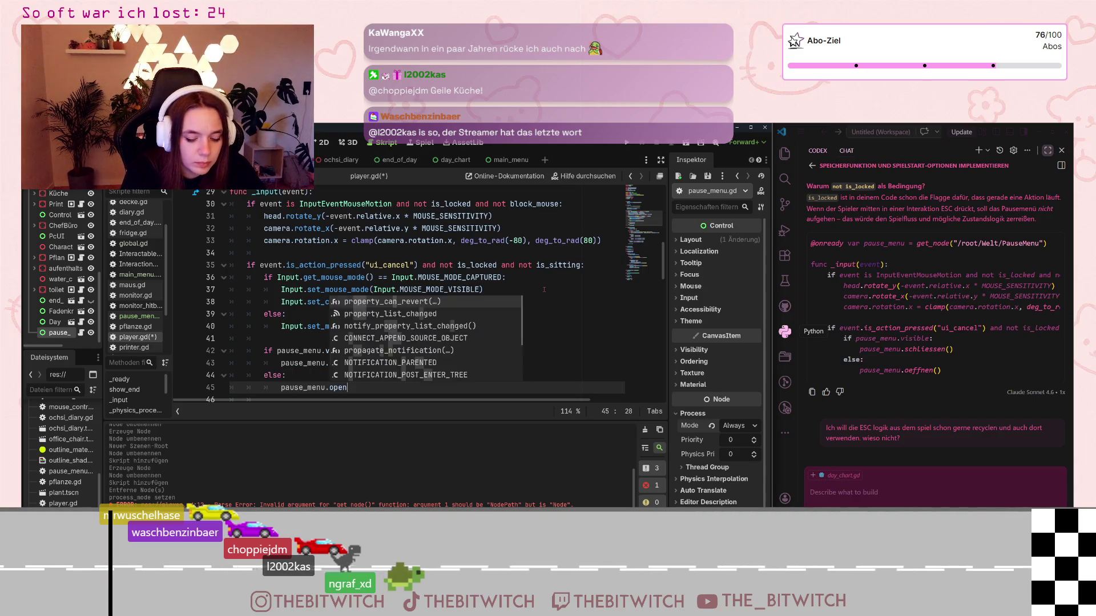
Accept the autocomplete so line 45 reads pause_menu.open()
key("Return")
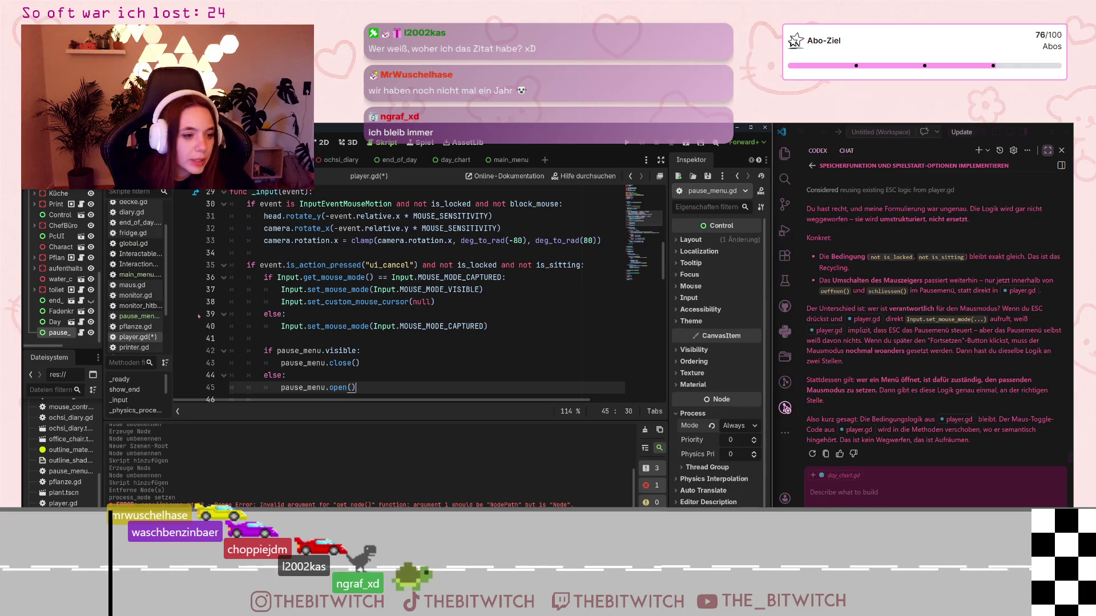
Save player.gd with Ctrl+S from empty line 46
scroll(450, 248, "down", 4)
left_click(450, 252)
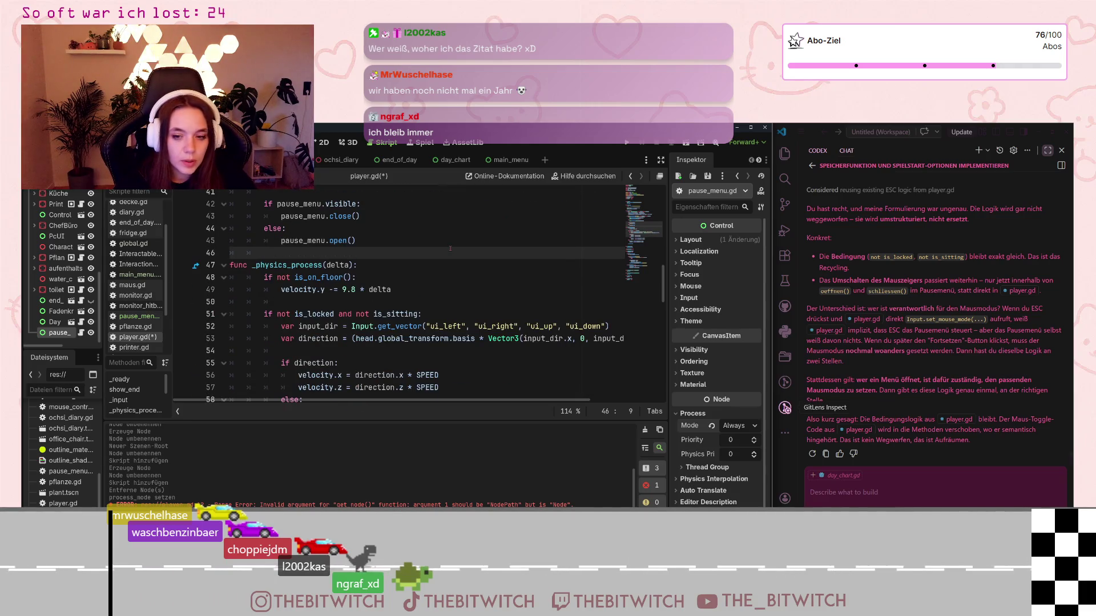
key("ctrl+s")
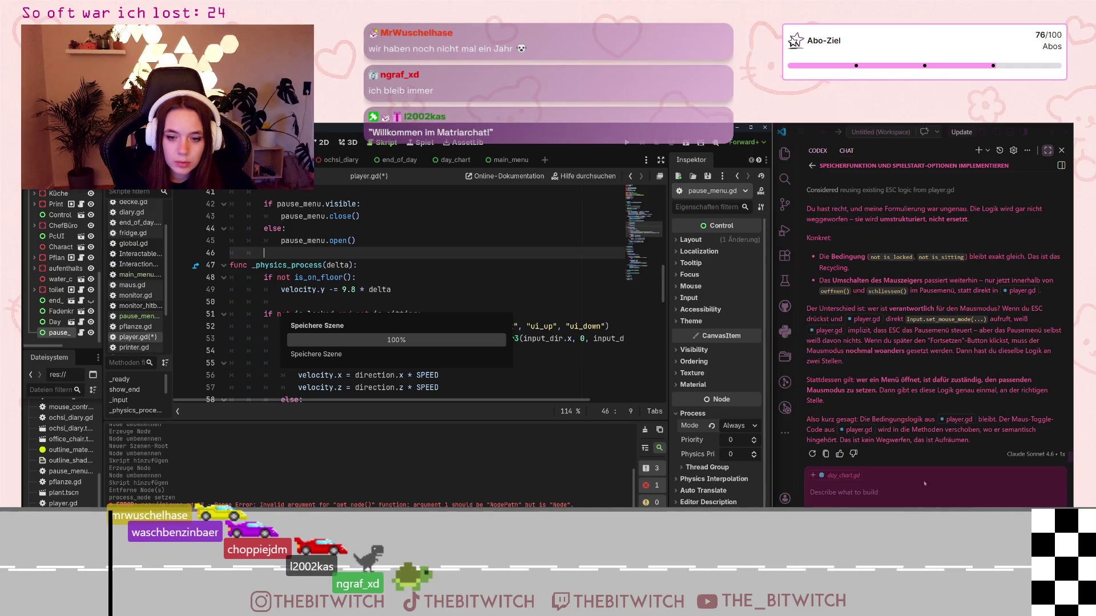
Ask the Codex chat 'okay, erledigt. check mal durch, ob das alles so richtig ist?'
scroll(916, 386, "up", 2)
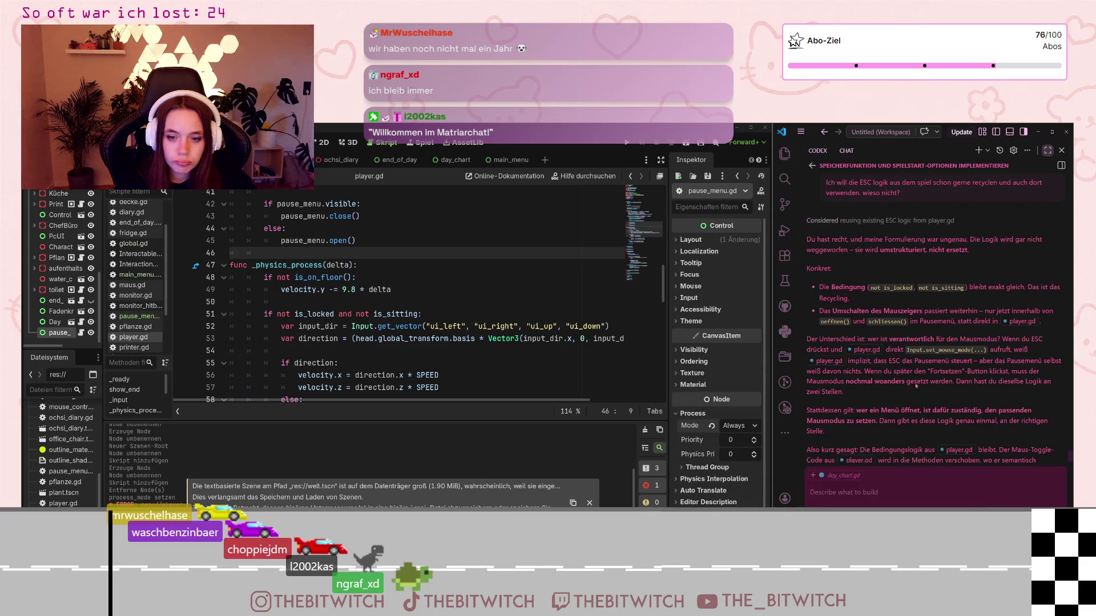
type("okay,")
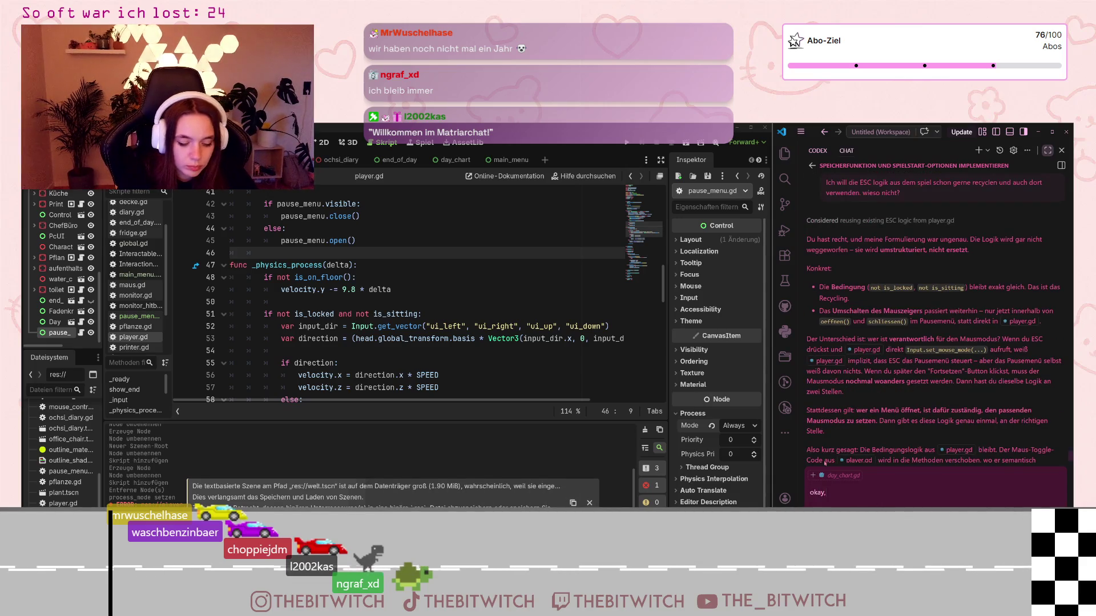
type(" erledigt. check mal durch, ob das alle")
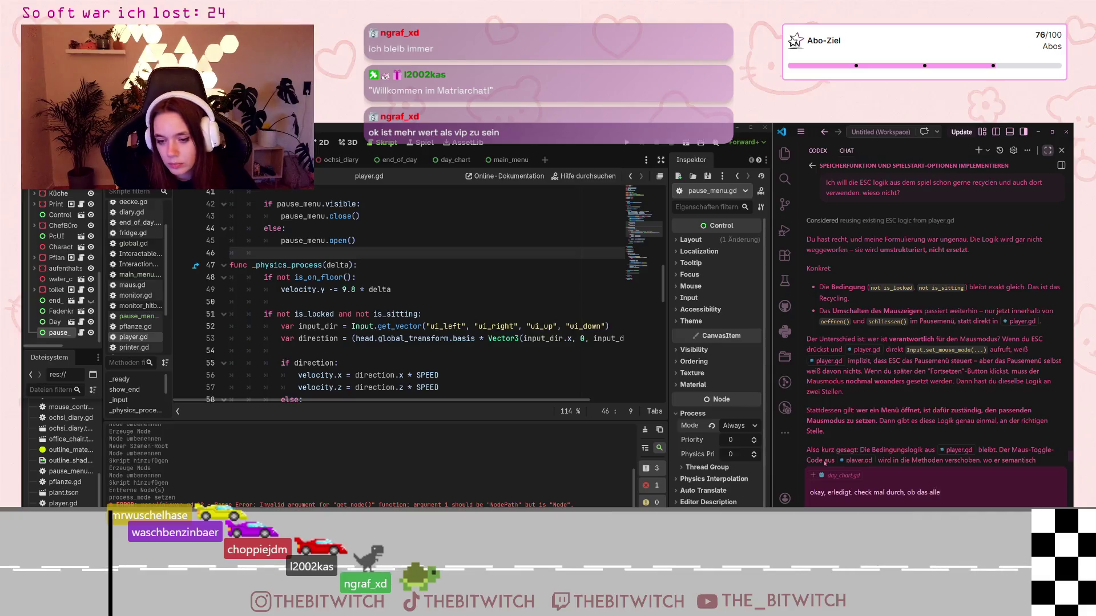
type("s so richtig ist?")
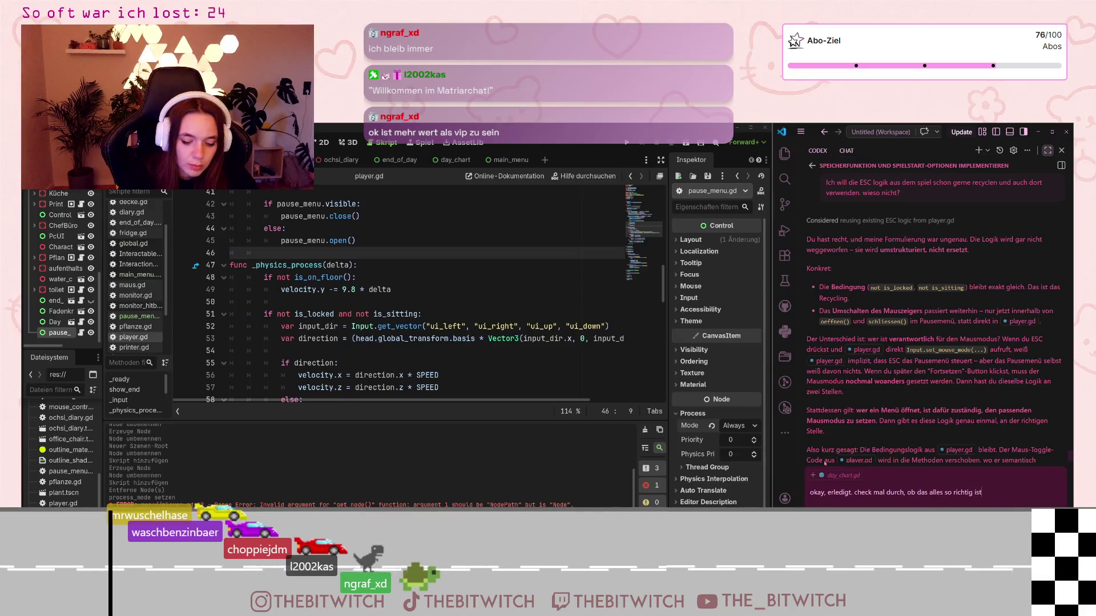
key("Return")
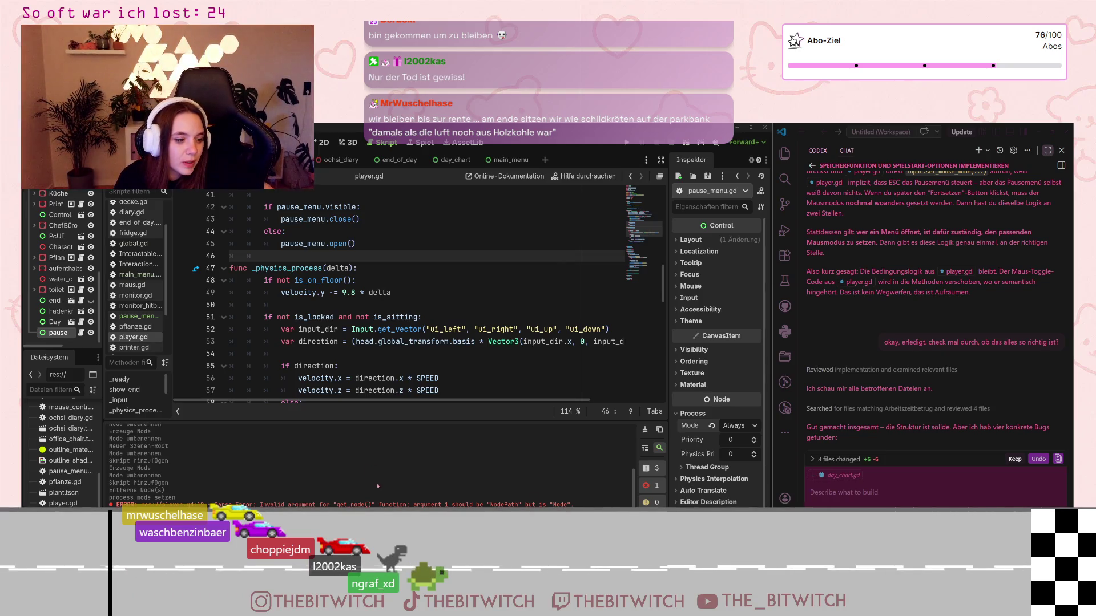
key("ctrl+j")
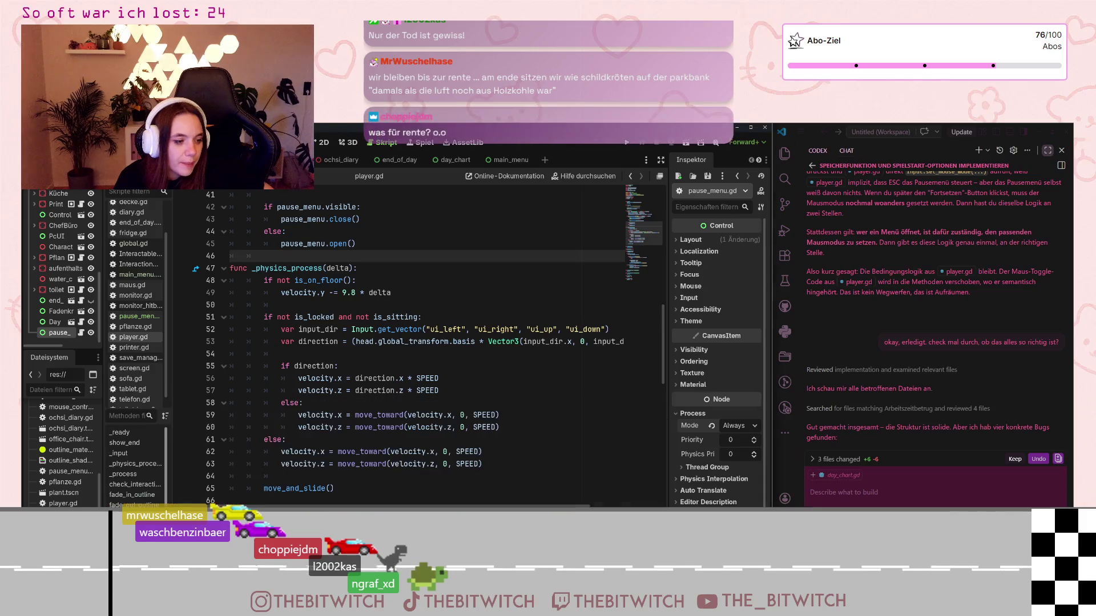
key("ctrl+j")
scroll(331, 283, "down", 1)
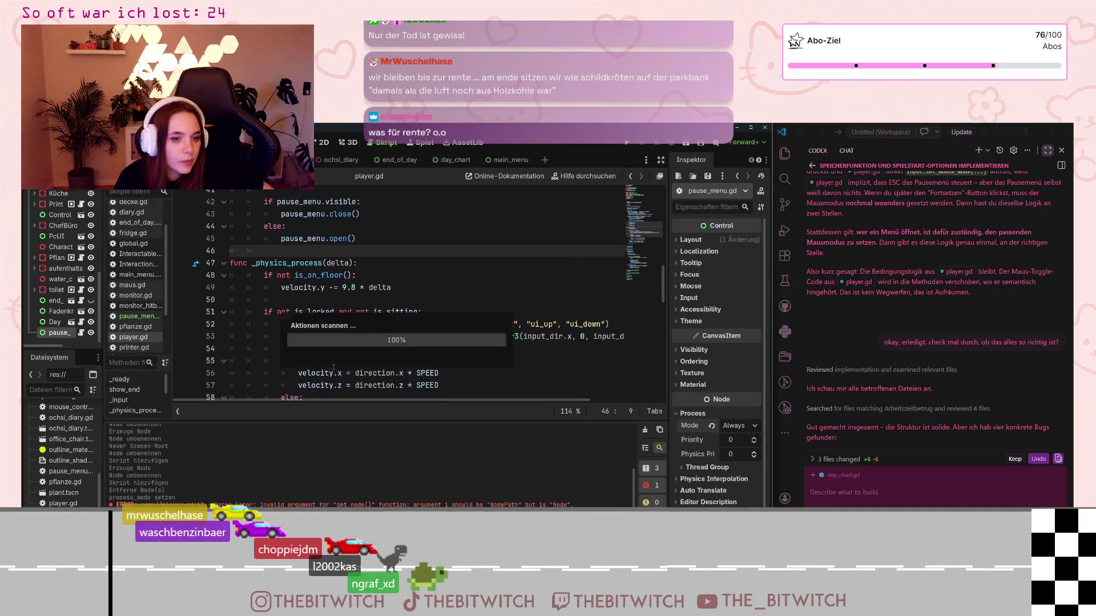
left_click(332, 281)
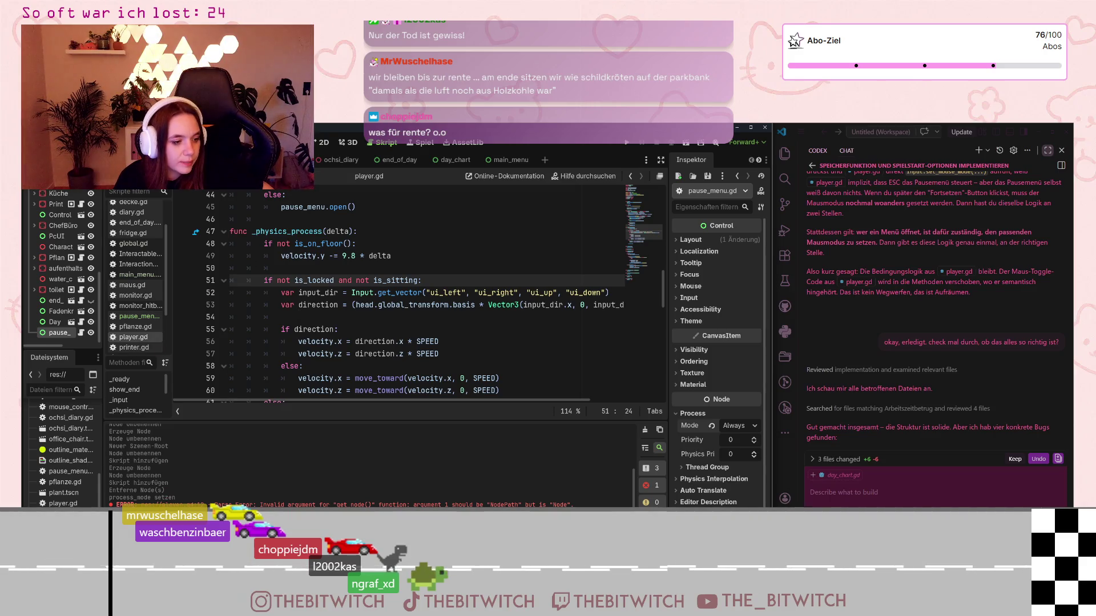
key("alt+d")
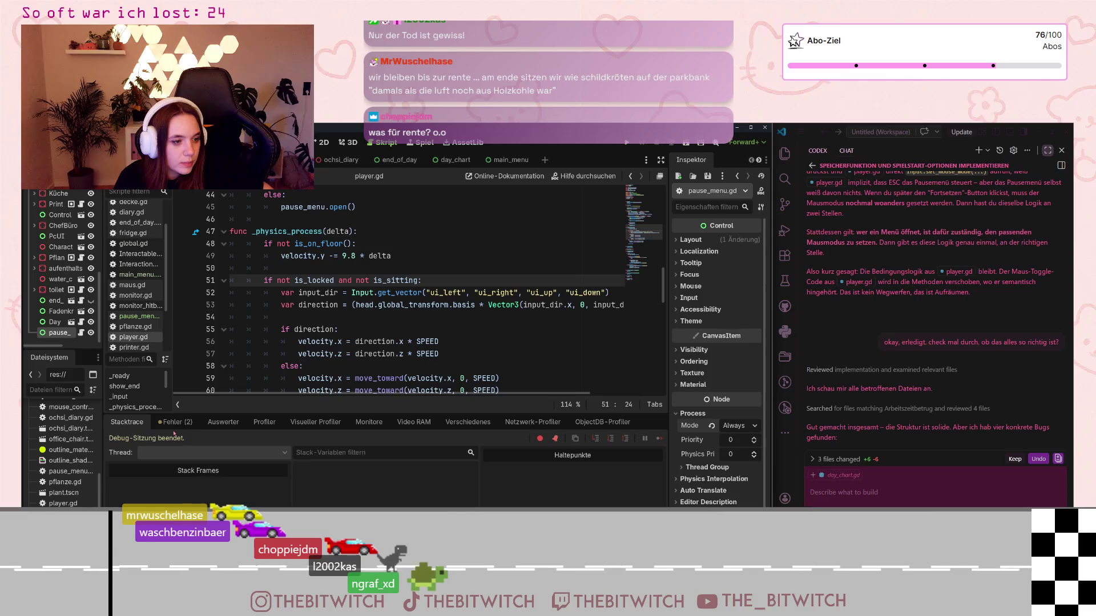
left_click(175, 423)
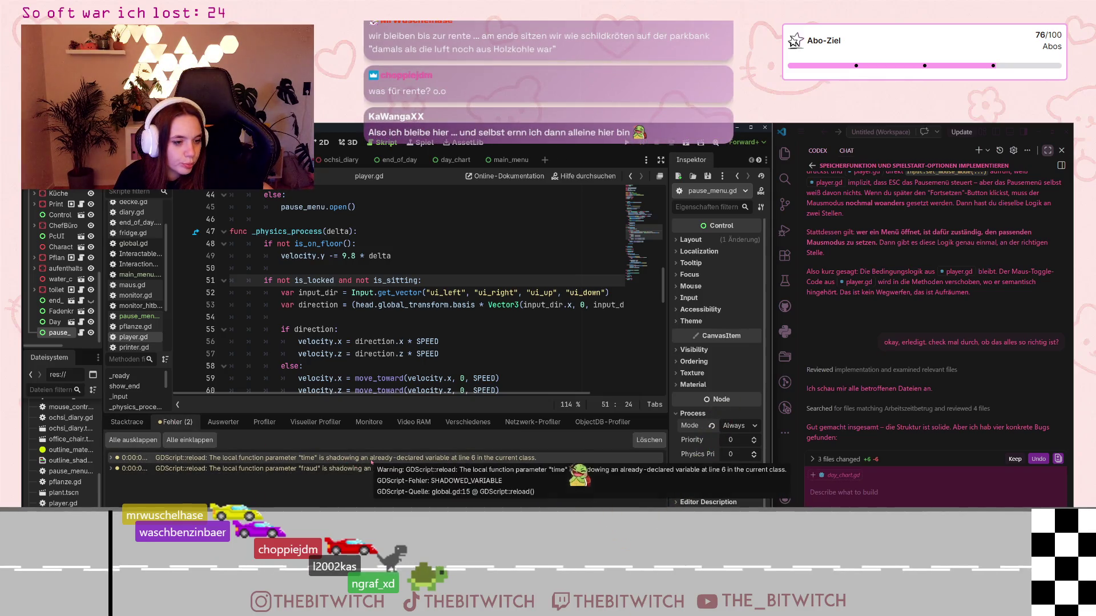
key("alt+o")
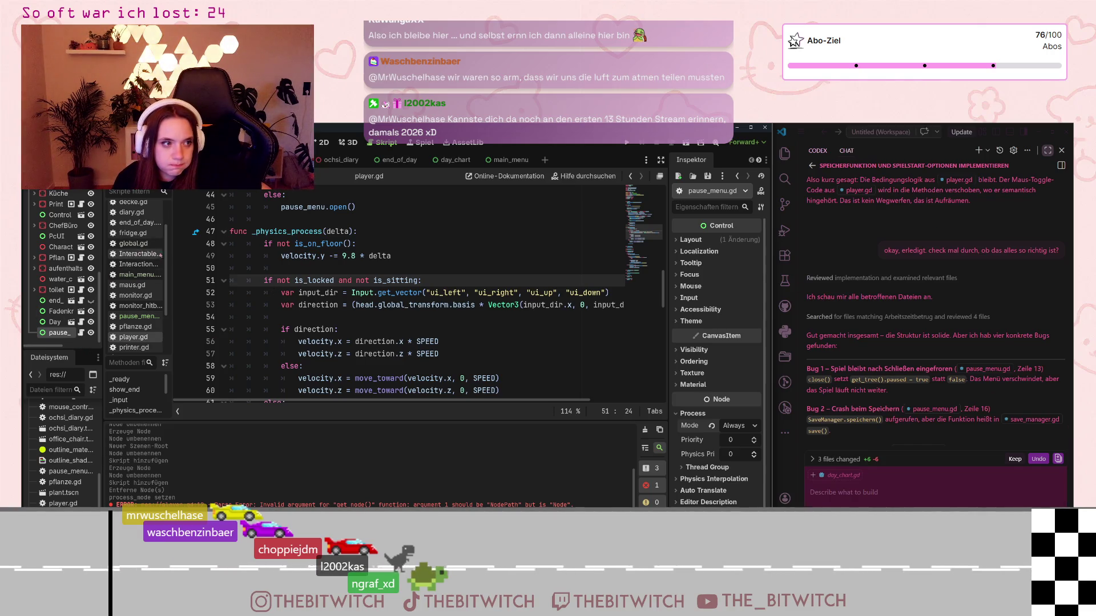
Scroll the script list and open pause_menu.gd, whose close() still sets paused to true
scroll(145, 224, "up", 2)
scroll(145, 229, "down", 3)
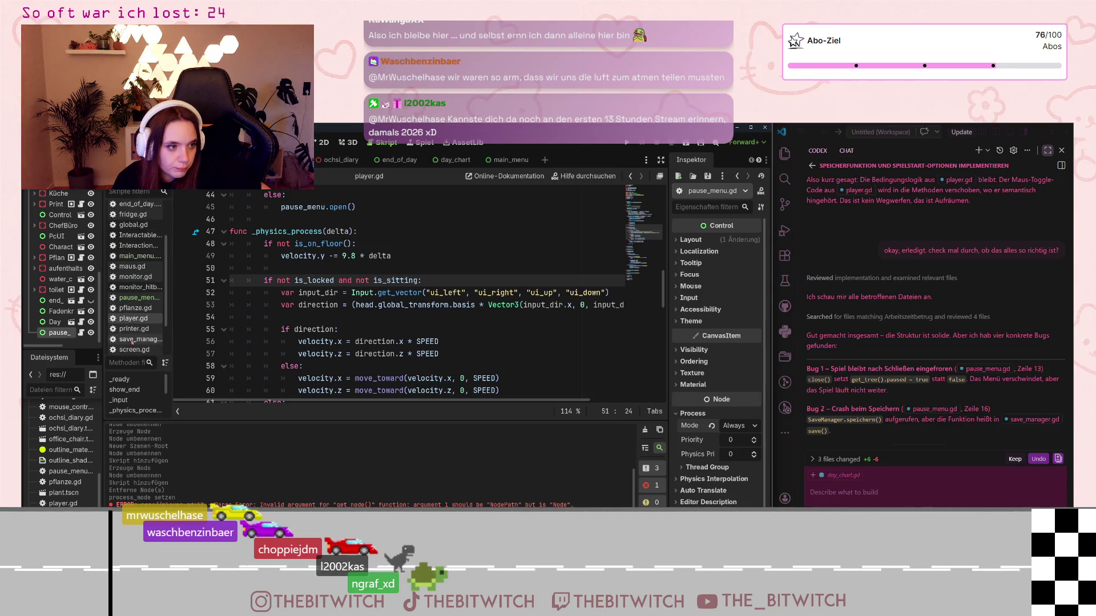
scroll(130, 311, "down", 3)
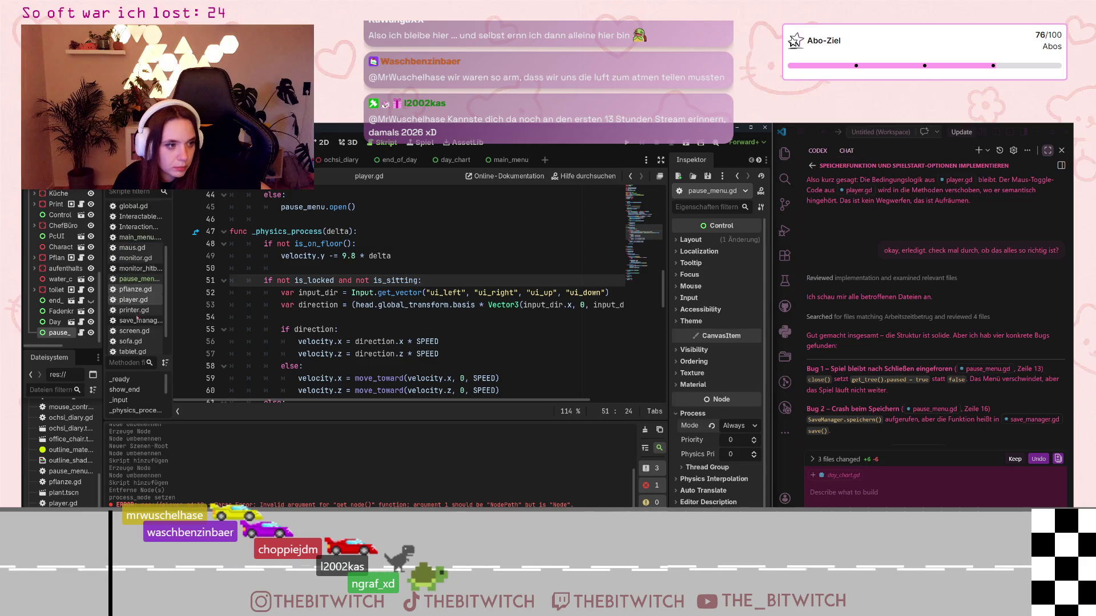
scroll(133, 336, "up", 5)
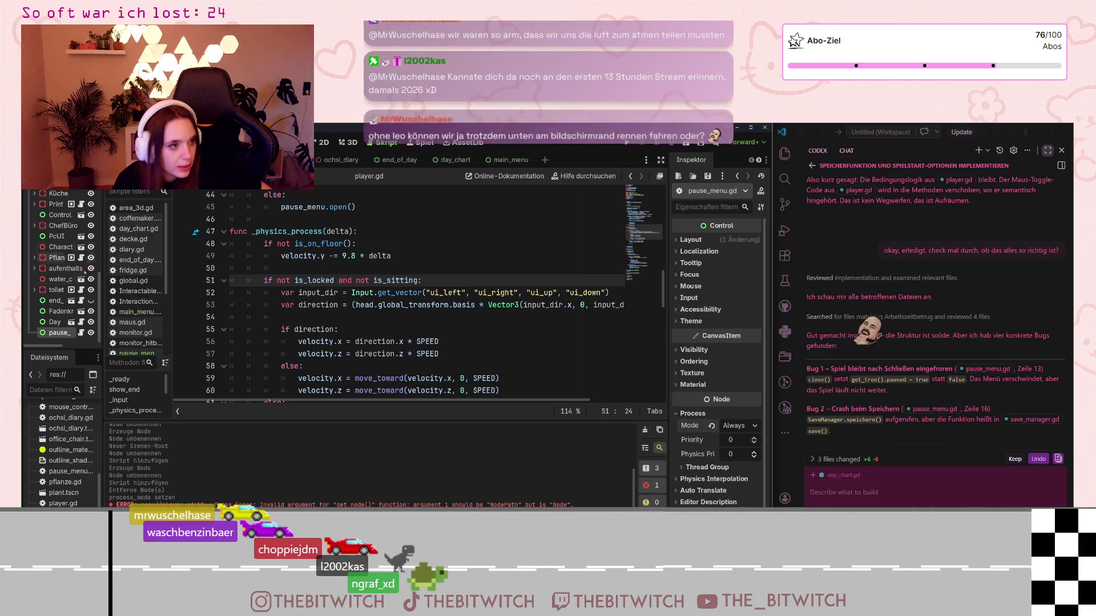
scroll(124, 309, "down", 3)
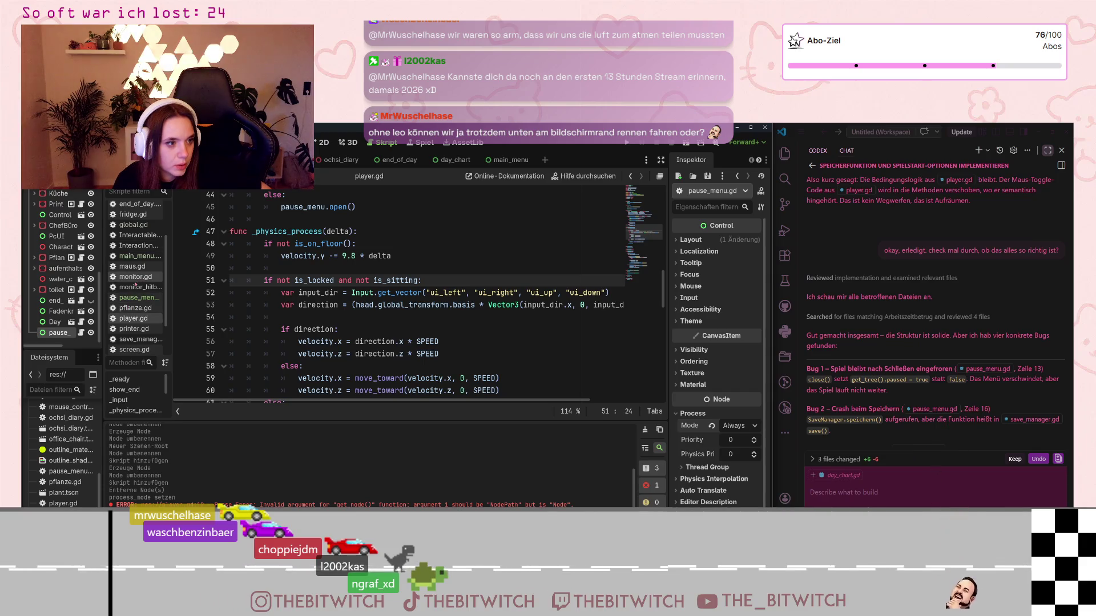
scroll(135, 283, "down", 2)
scroll(135, 283, "up", 5)
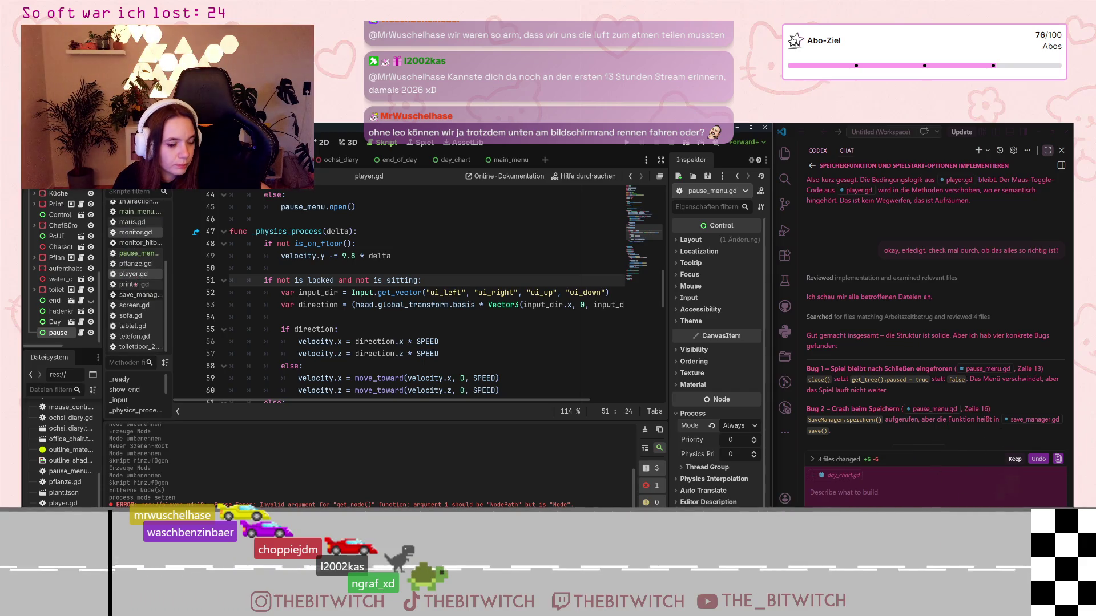
left_click(81, 333)
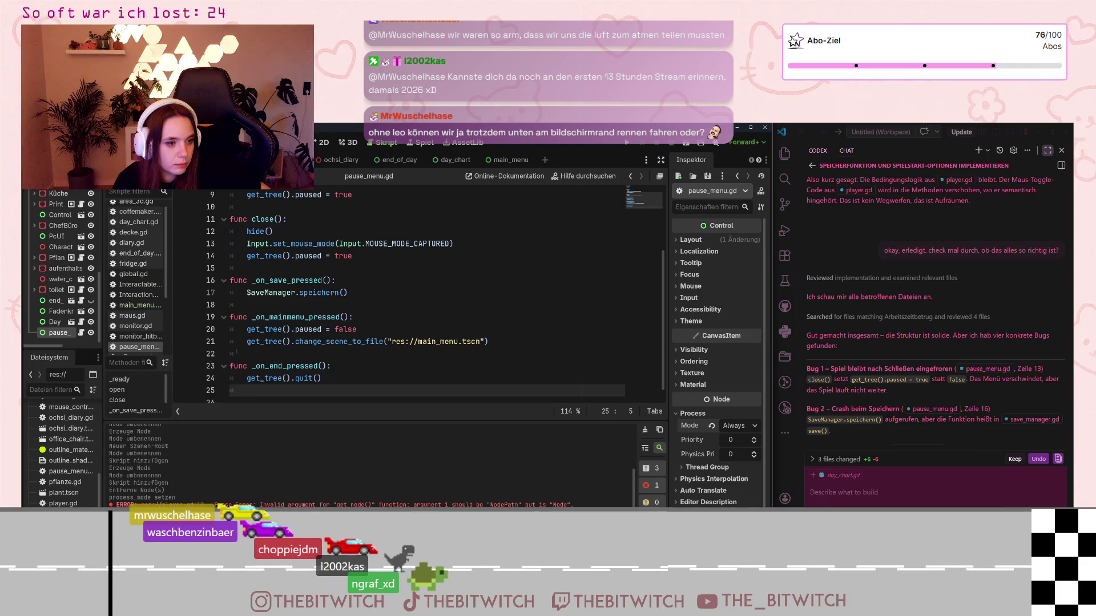
Change line 14's get_tree().paused = true to false in close() and save pause_menu.gd
scroll(303, 347, "up", 1)
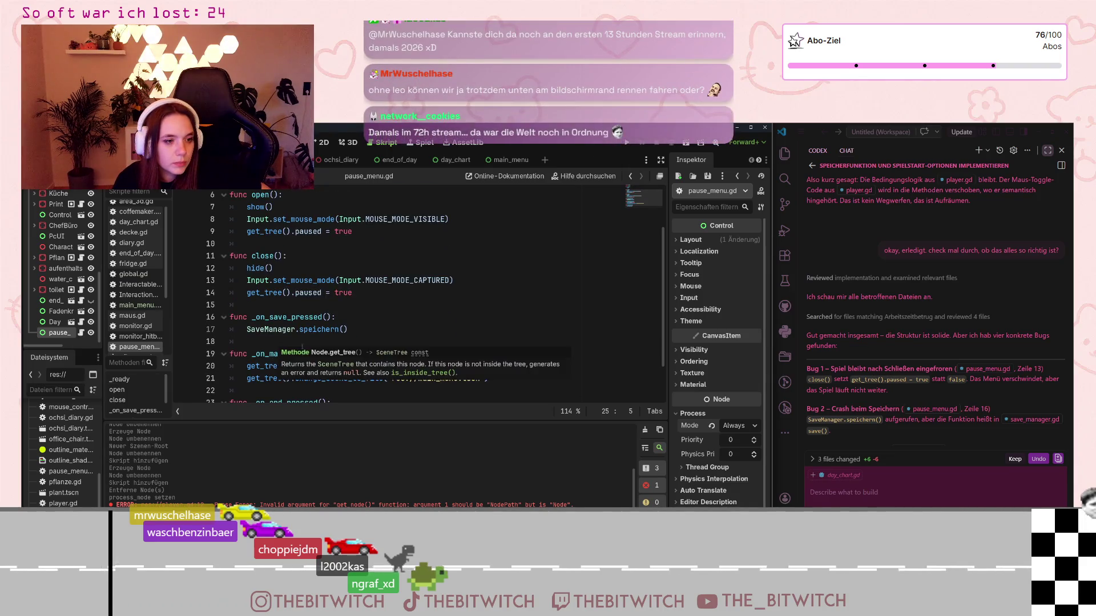
left_click(301, 317)
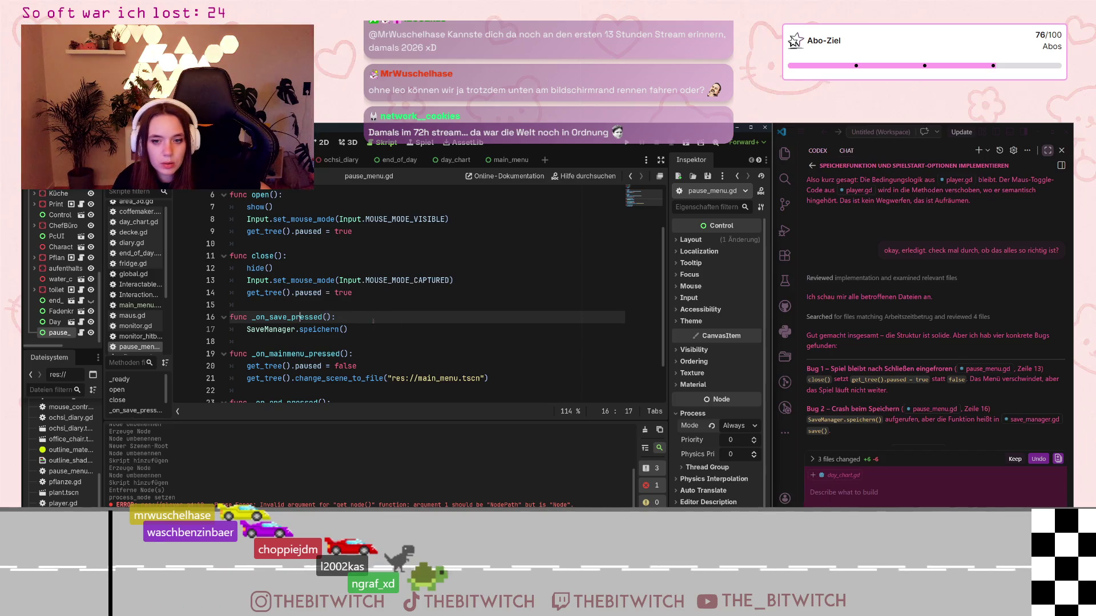
left_click(373, 293)
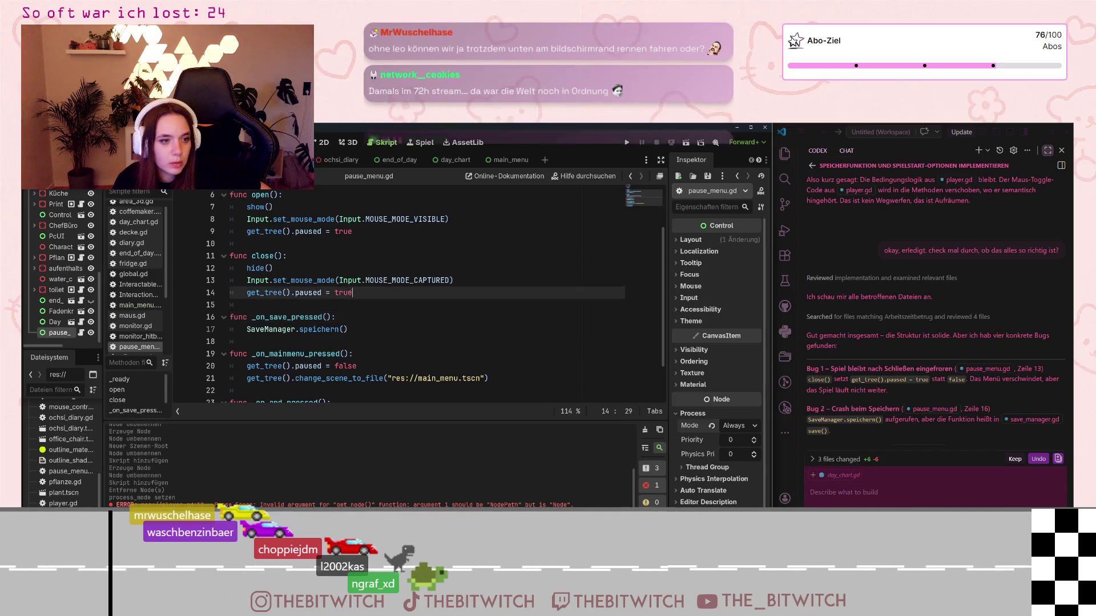
key("BackSpace")
key("BackSpace")
key("BackSpace")
type("f")
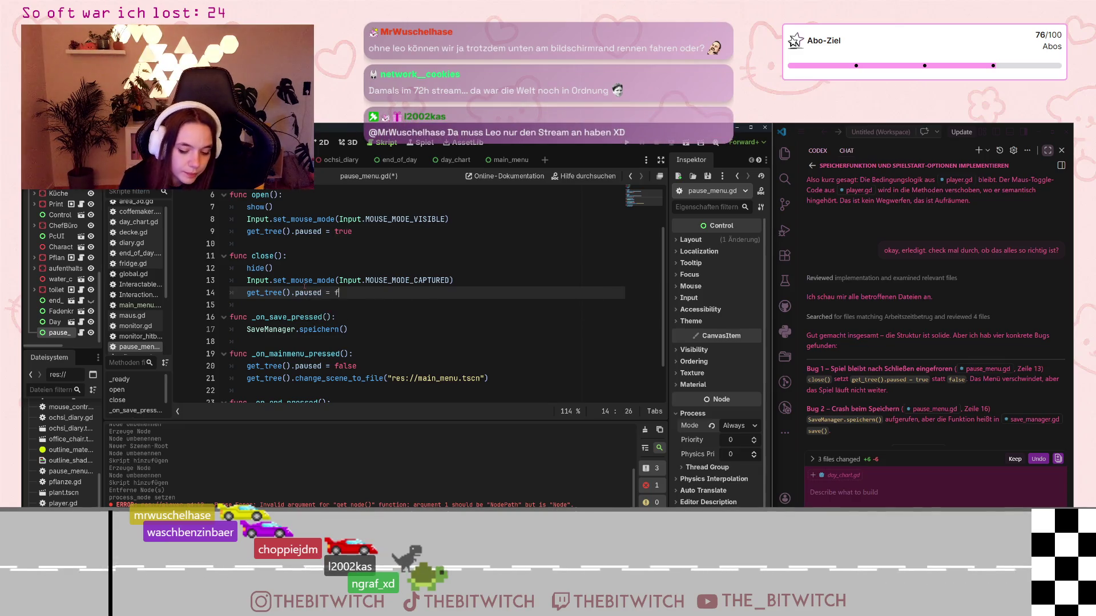
type("alse")
left_click(423, 297)
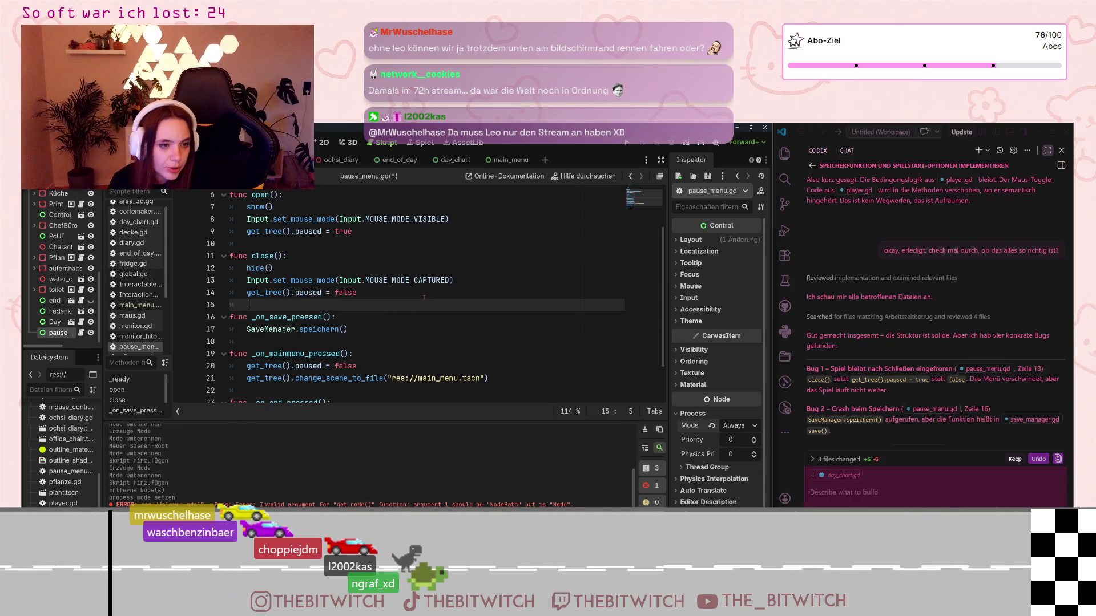
key("ctrl+s")
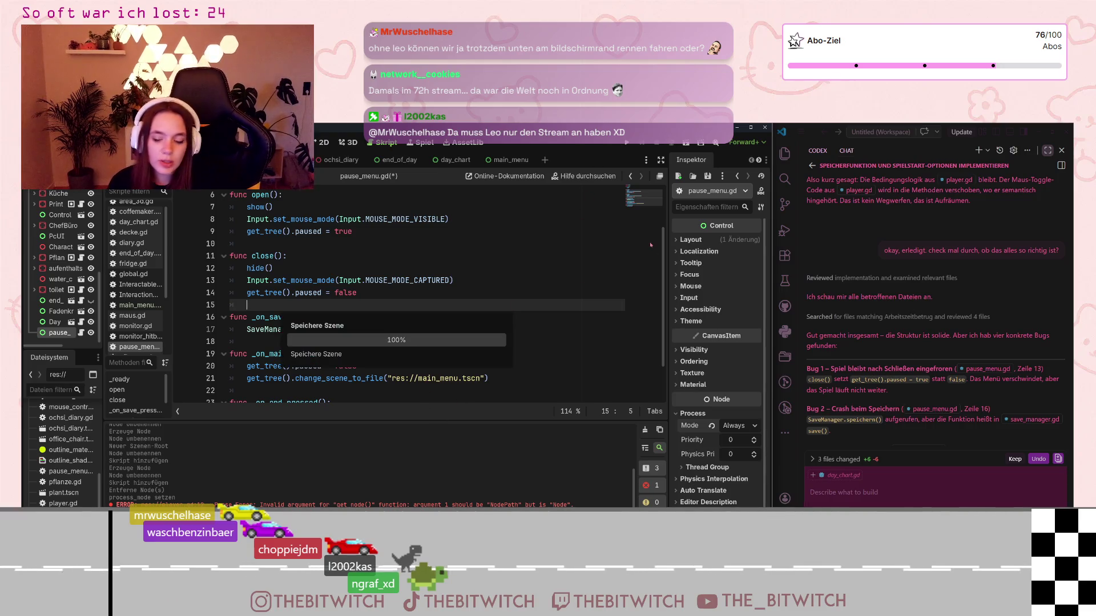
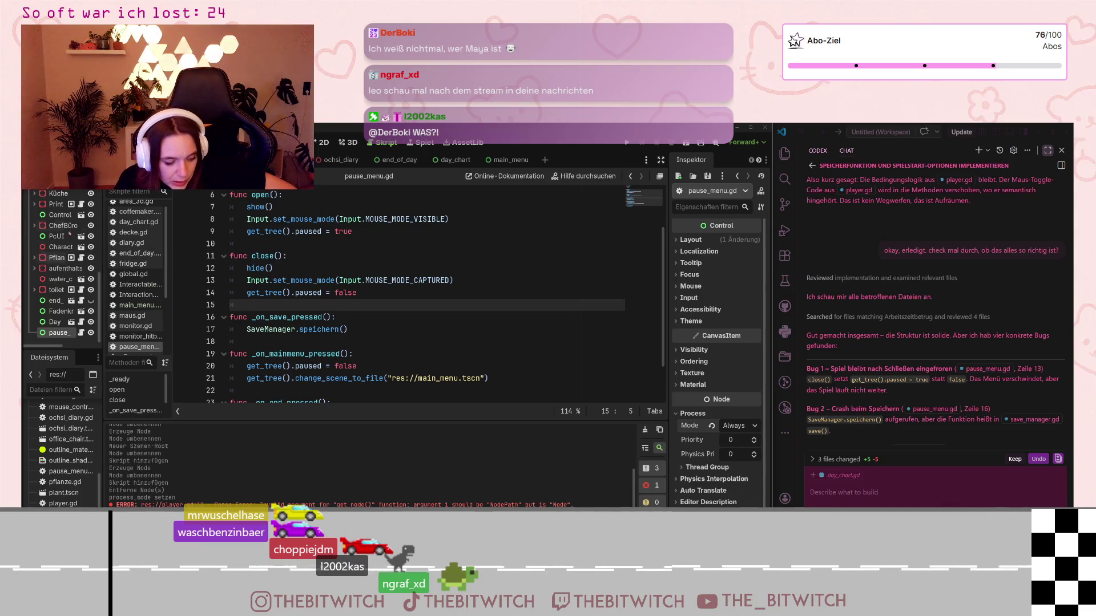
Start renaming SaveManager on line 17 of pause_menu.gd to a lowercase save_manager form
left_click(465, 356)
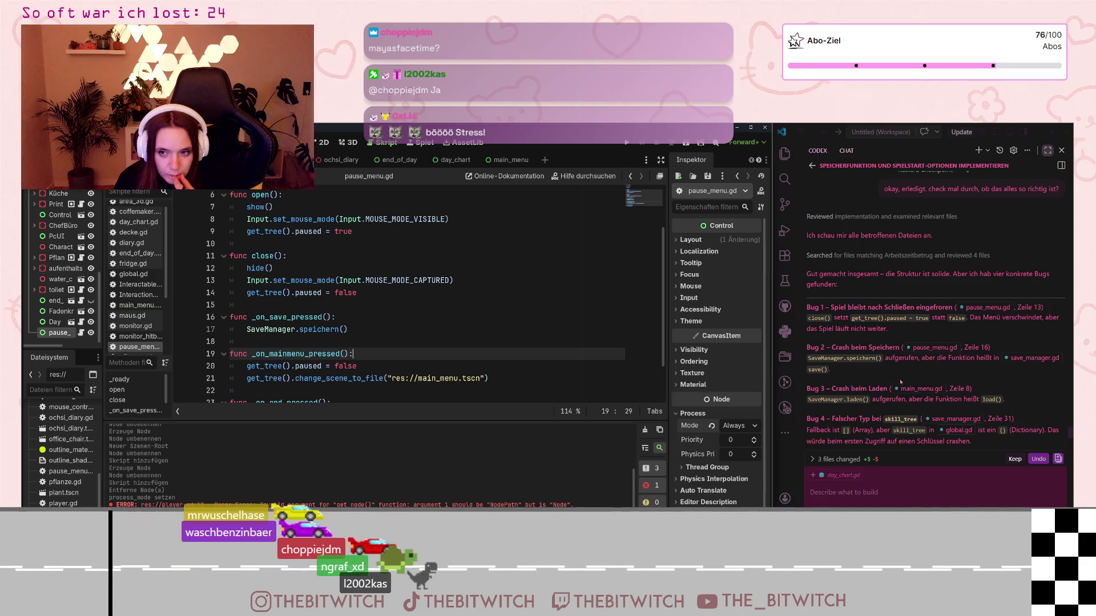
scroll(293, 364, "up", 2)
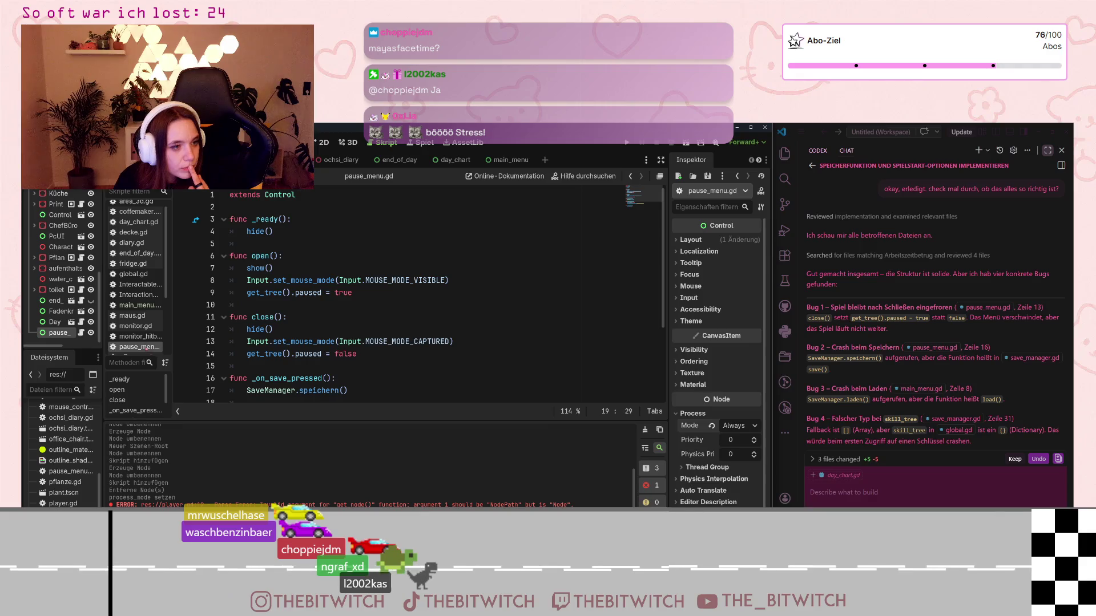
scroll(354, 323, "down", 1)
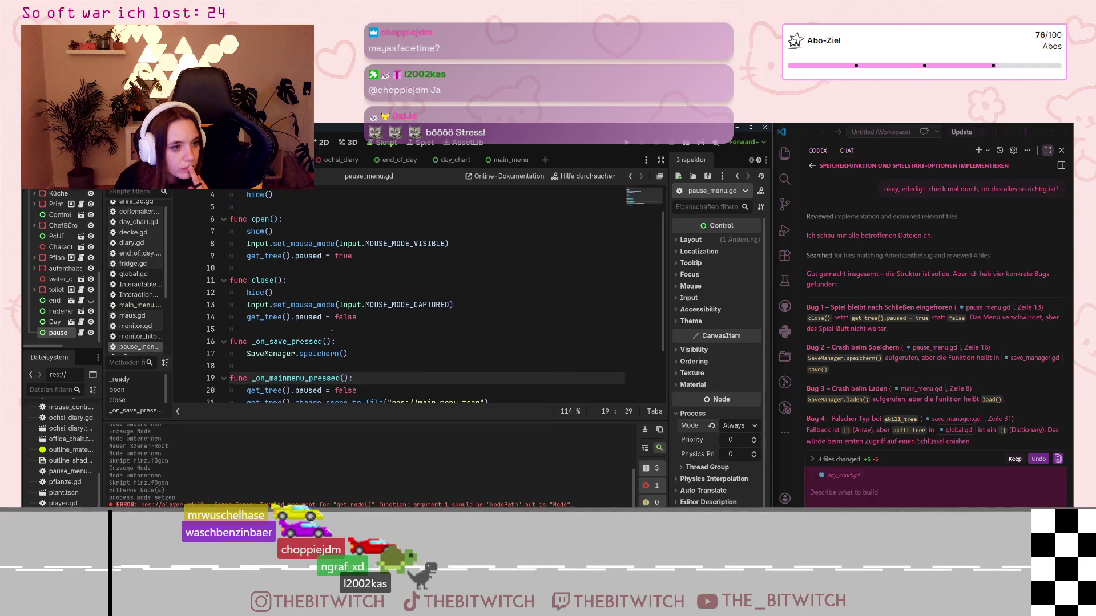
scroll(332, 334, "down", 2)
scroll(327, 336, "up", 3)
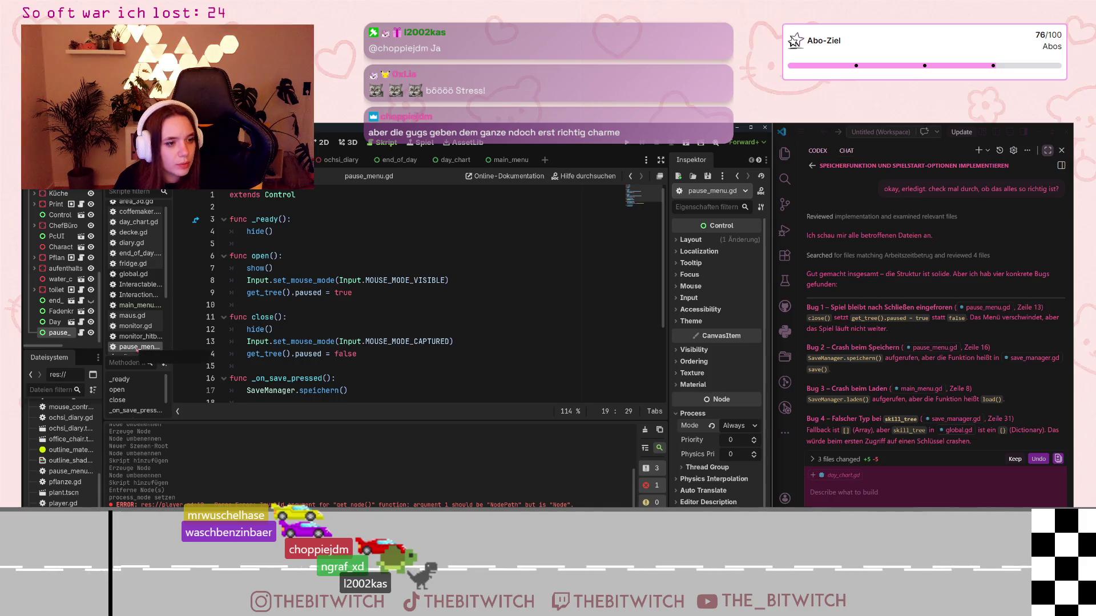
scroll(287, 374, "down", 1)
left_click(266, 354)
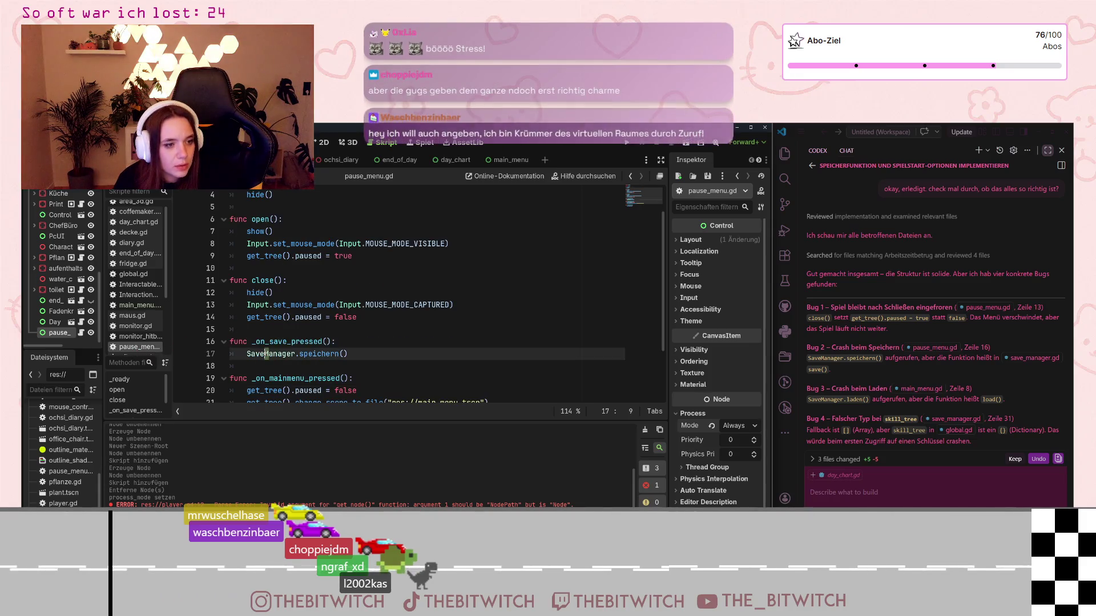
key("Delete")
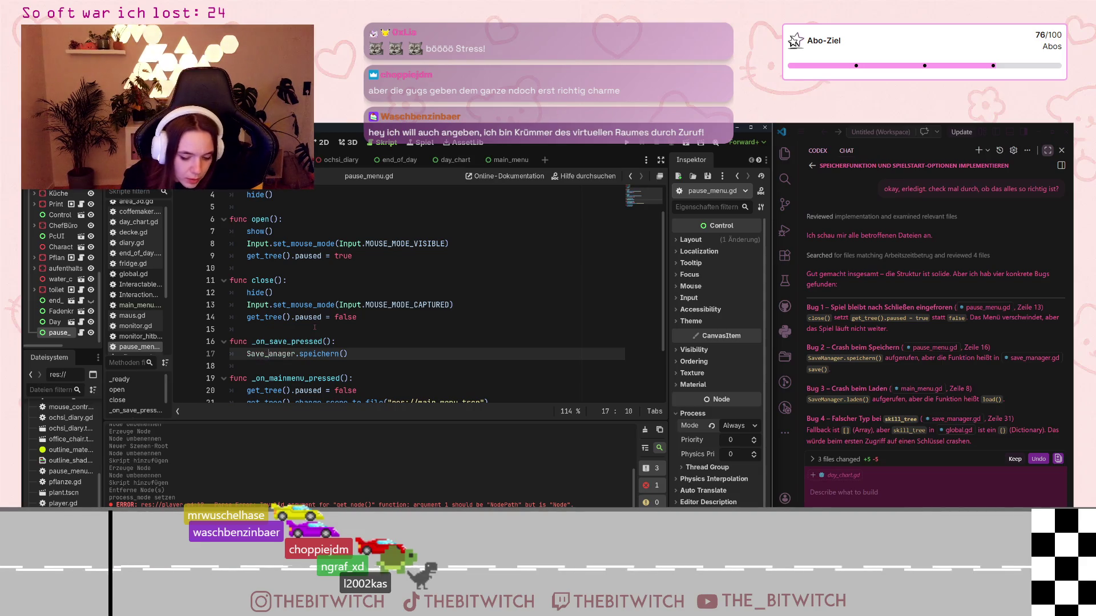
type("_m")
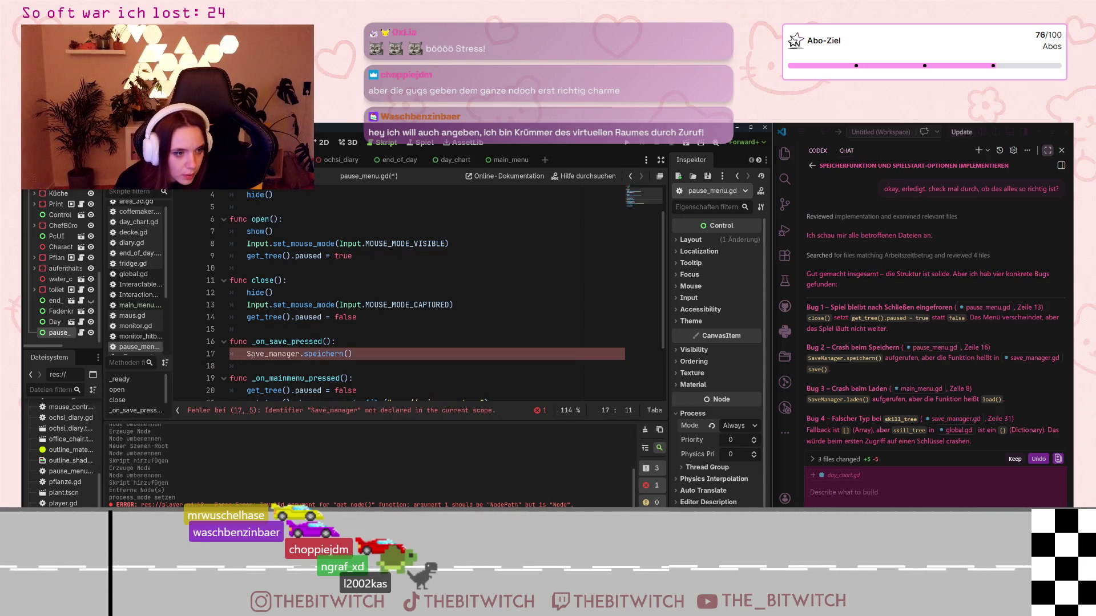
key("BackSpace")
type("s")
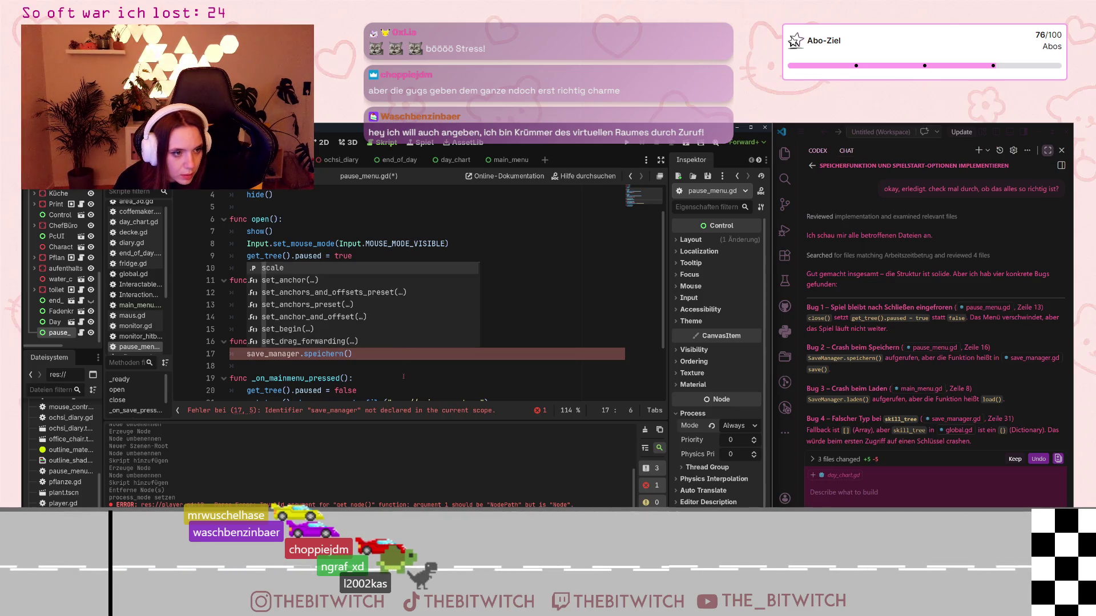
Abandon the rename and undo line 17 back to SaveManager
left_click(403, 377)
scroll(403, 377, "up", 1)
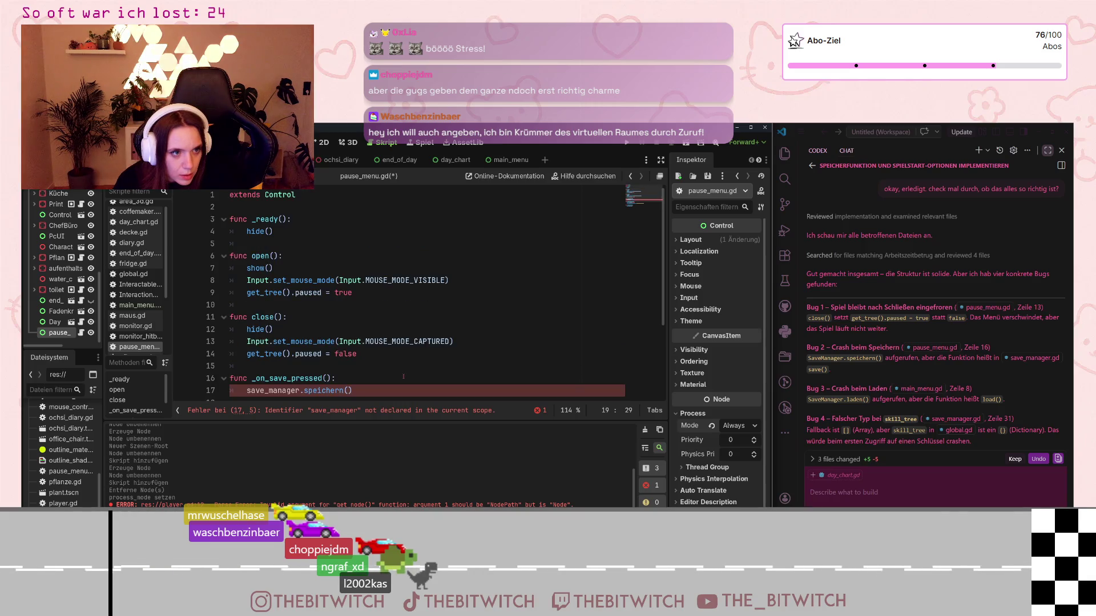
scroll(403, 377, "down", 2)
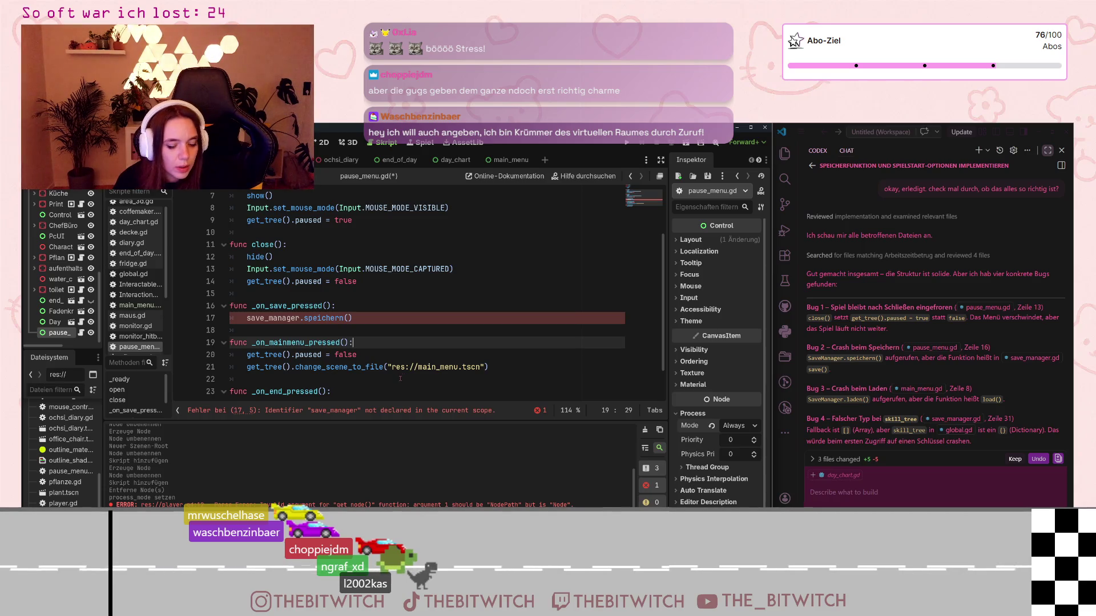
key("Up")
key("Up")
key("Home")
key("ctrl+z")
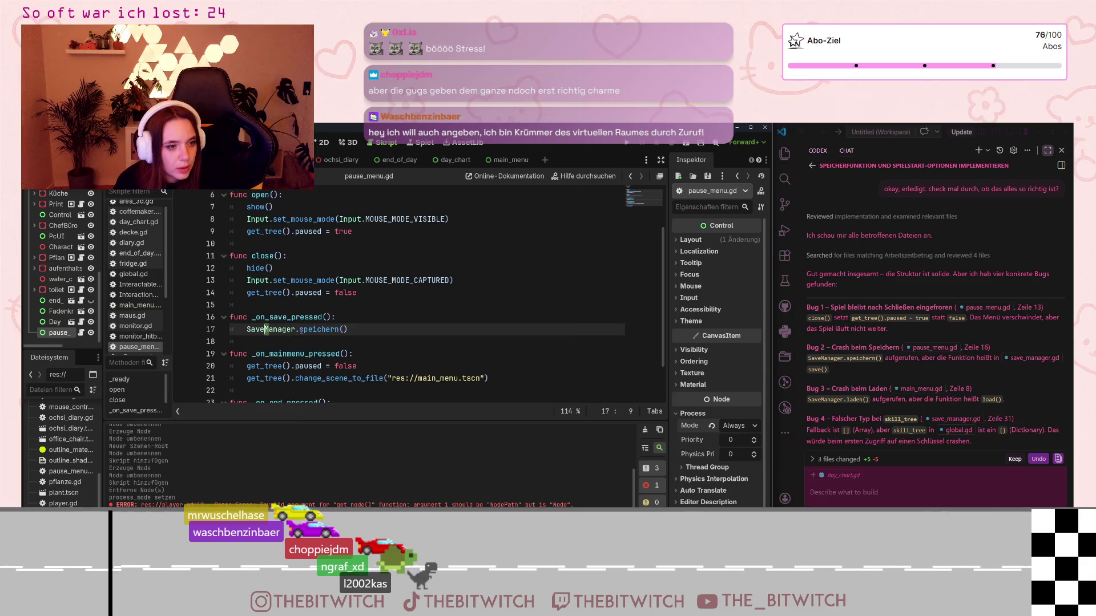
Replace speichern with save() on line 17 and save pause_menu.gd
left_click_drag(299, 331, 338, 334)
type("sa")
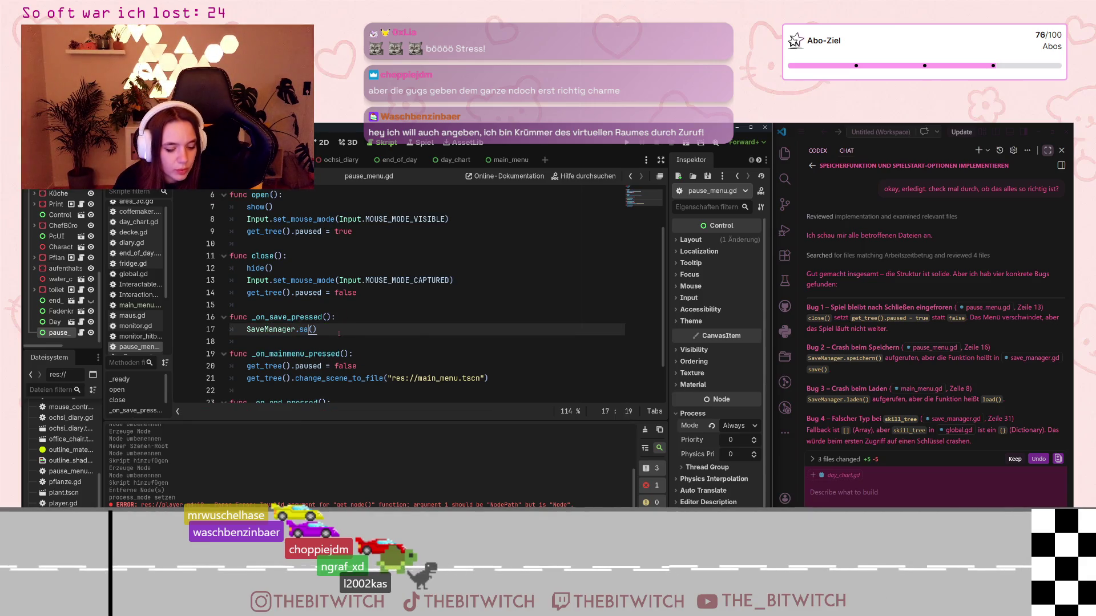
key("Return")
left_click(345, 341)
key("ctrl+s")
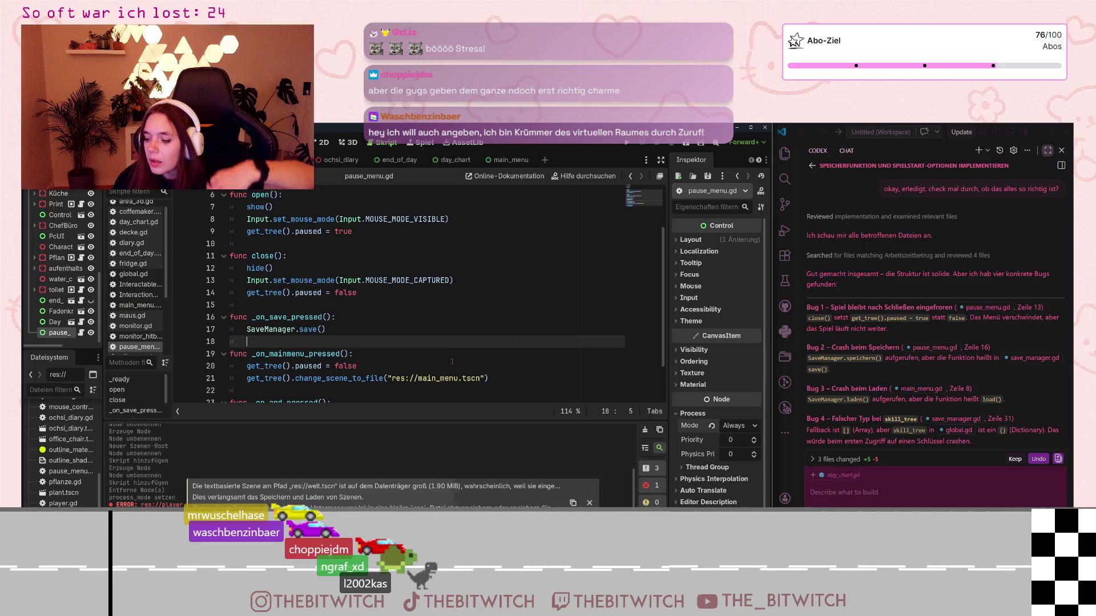
mouse_move(454, 378)
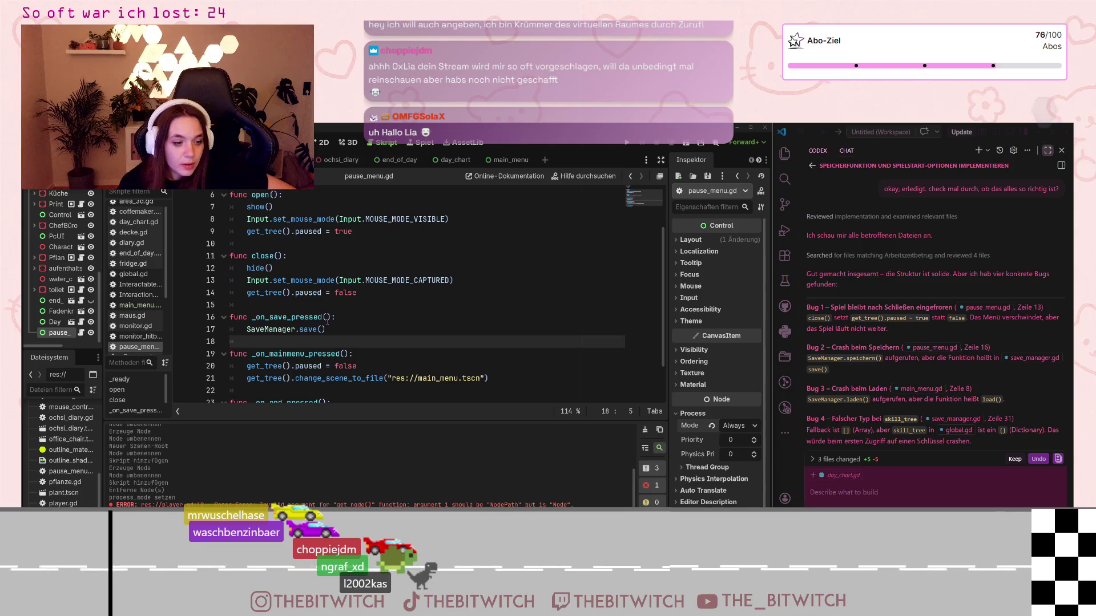
scroll(372, 358, "down", 2)
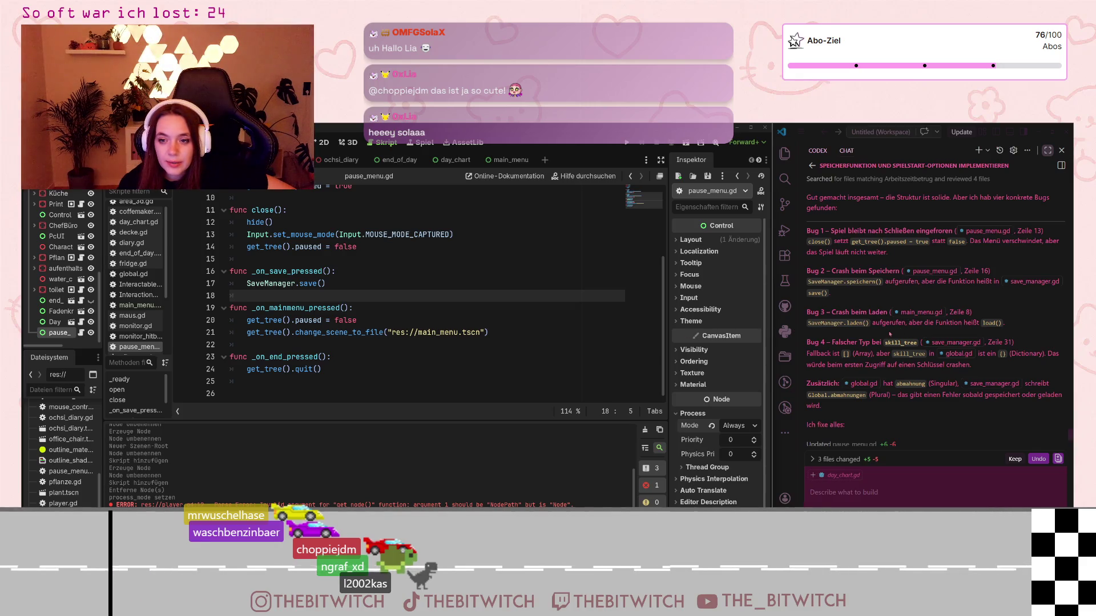
left_click(428, 368)
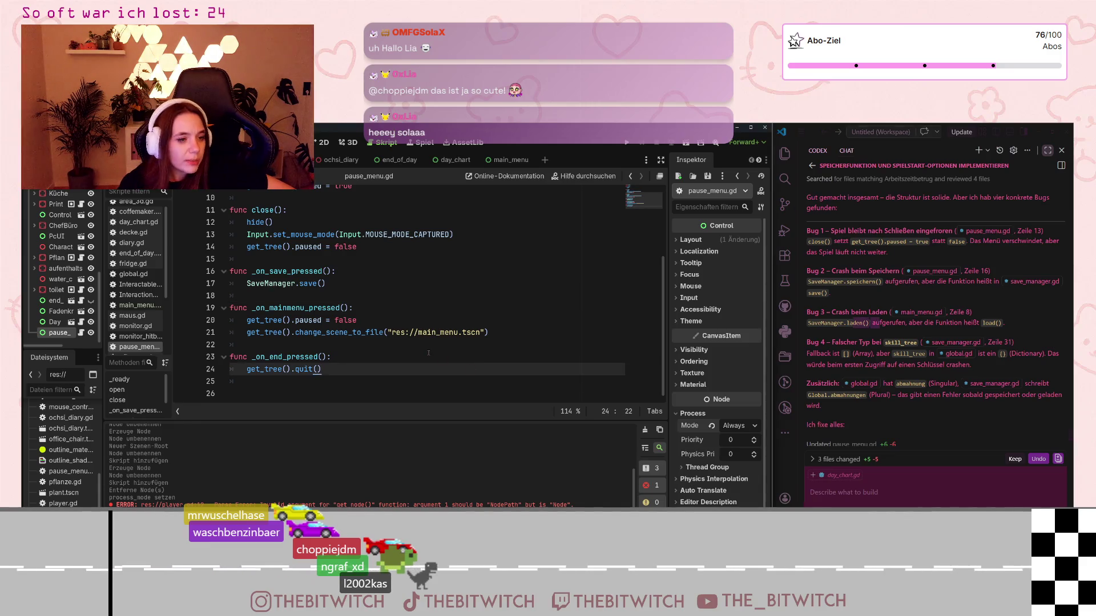
scroll(369, 354, "up", 3)
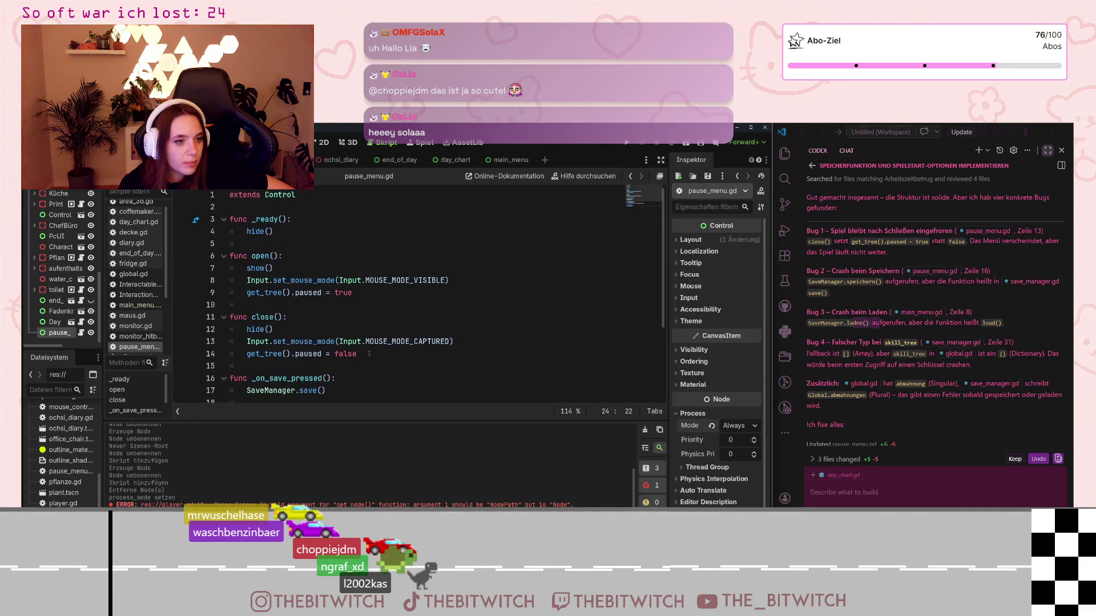
scroll(369, 353, "down", 3)
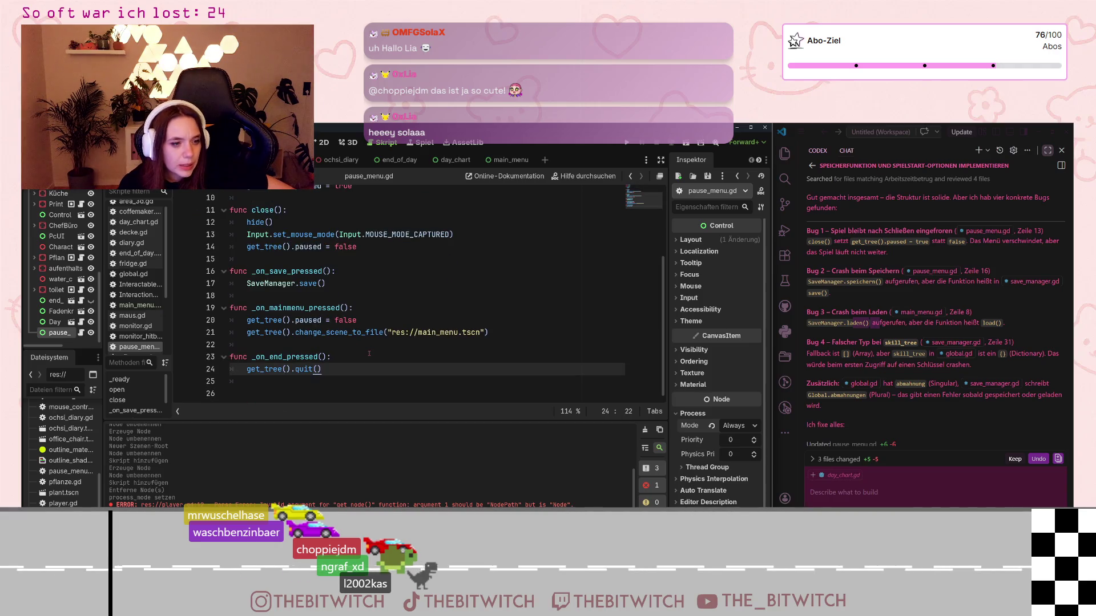
scroll(369, 353, "up", 3)
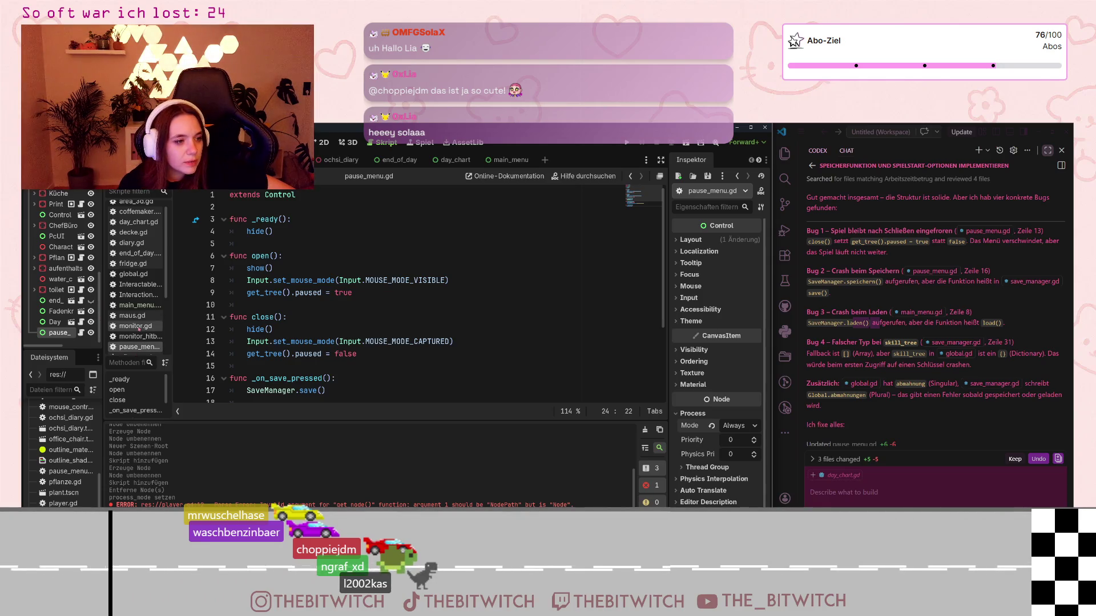
left_click(137, 306)
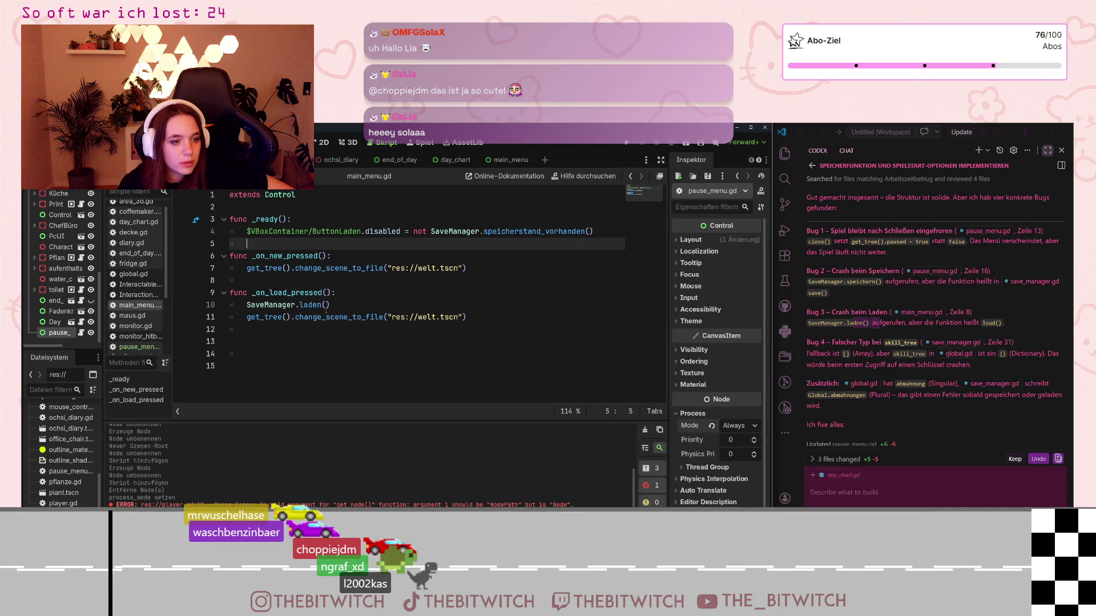
Change the load handler's call on line 10 from laden to SaveManager.load()
key("ctrl+shift+Left")
type("load")
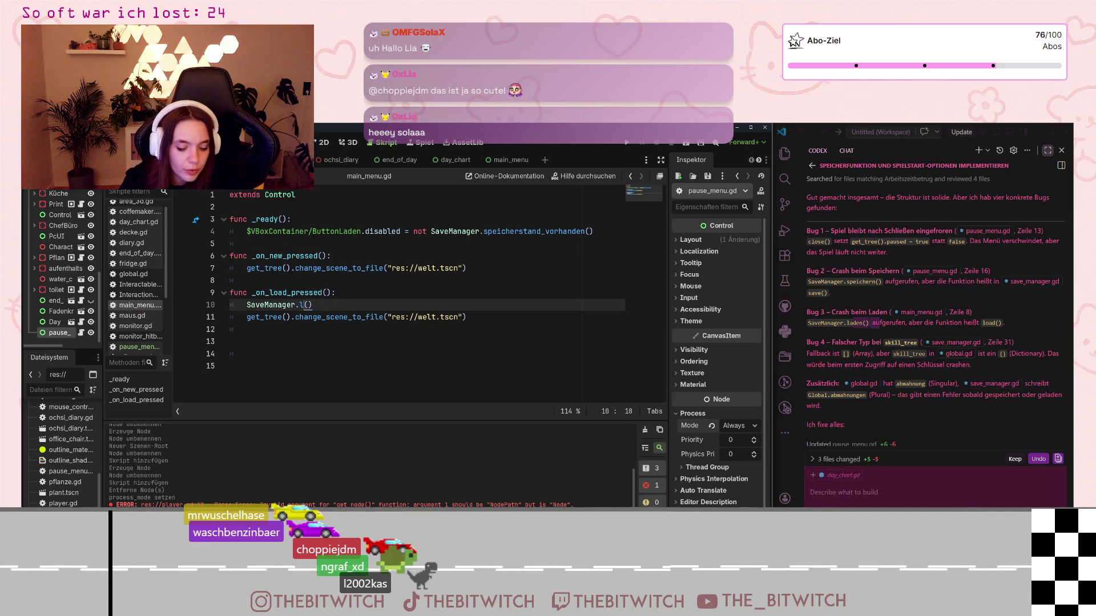
left_click(335, 316)
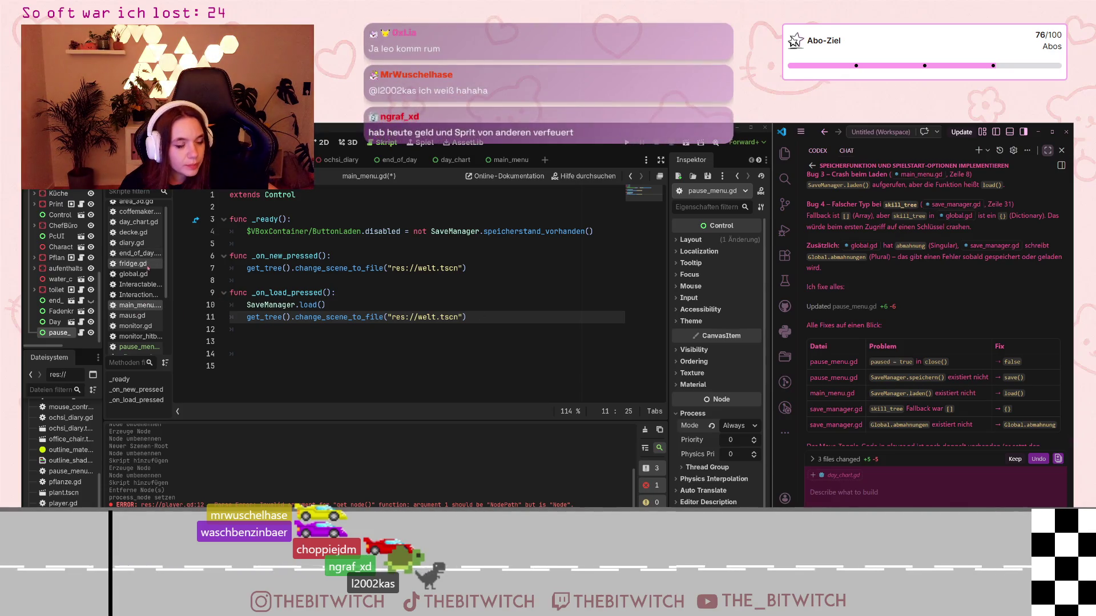
scroll(143, 303, "down", 4)
left_click(140, 295)
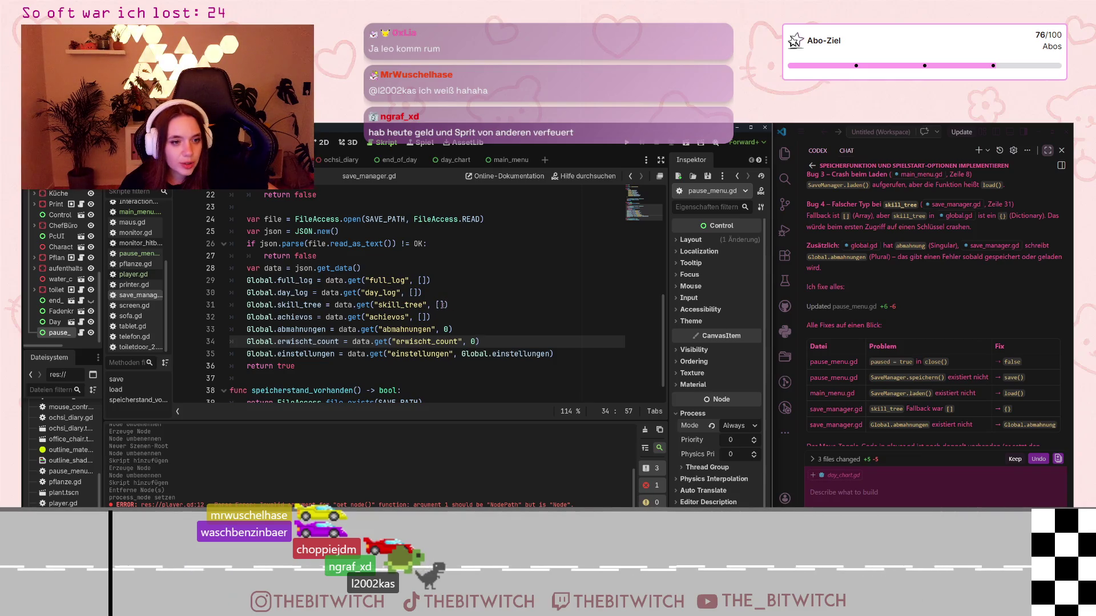
Replace the [] fallback for skill_tree on line 31 with an empty {} dictionary
left_click(437, 305)
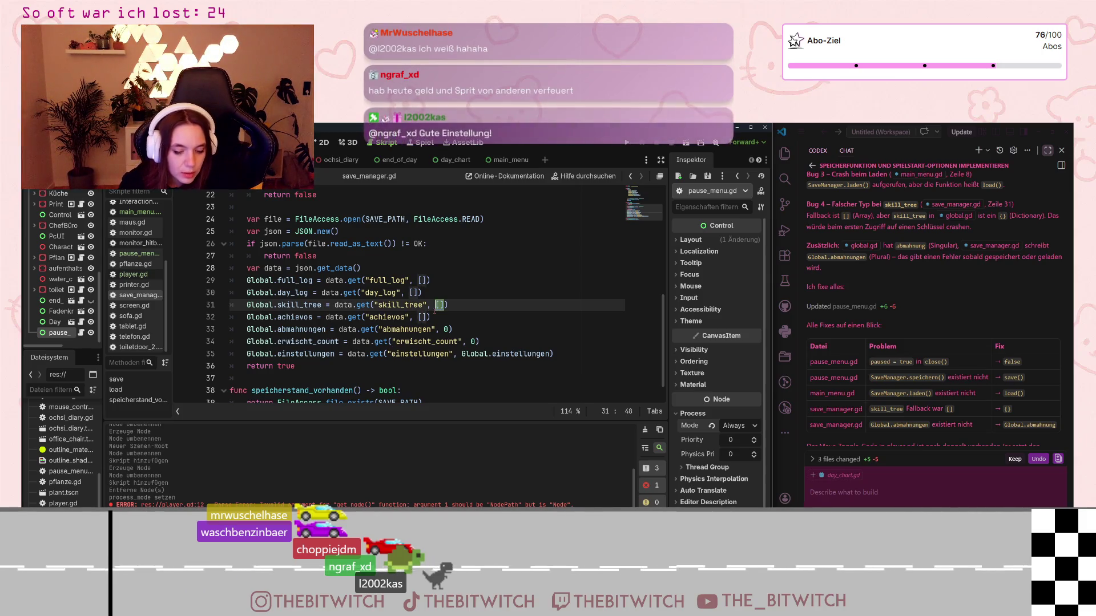
key("shift+Right")
key("shift+Right")
type("{")
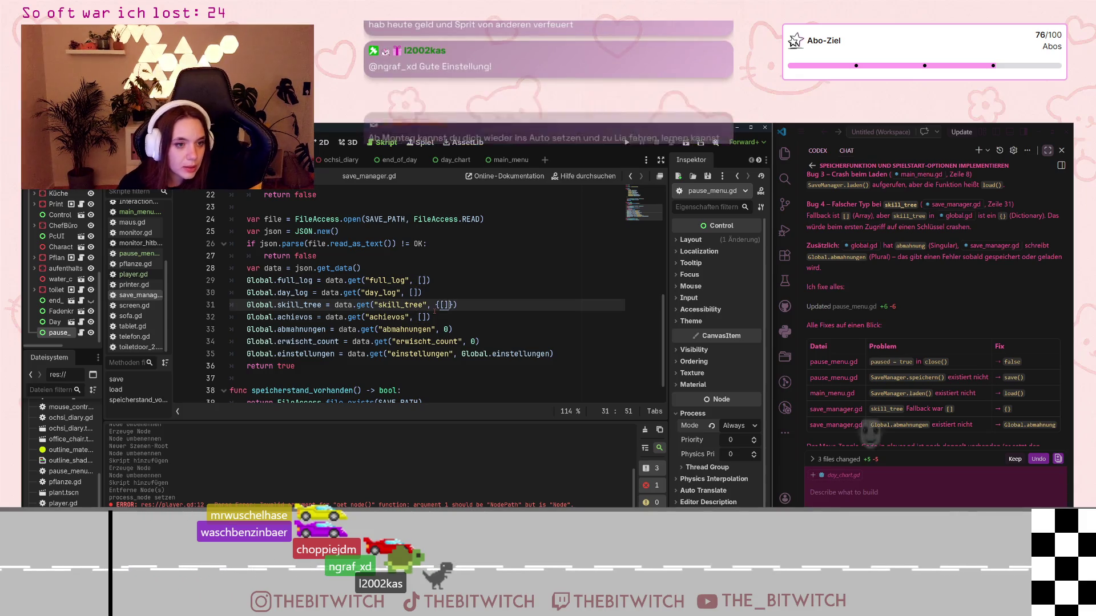
key("BackSpace")
key("BackSpace")
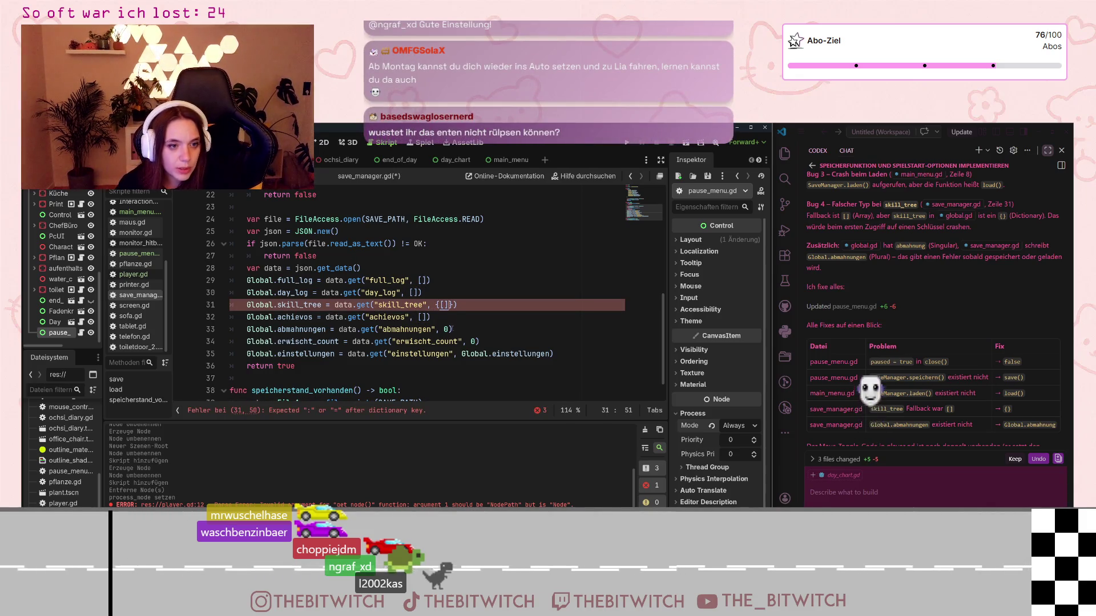
left_click(459, 325)
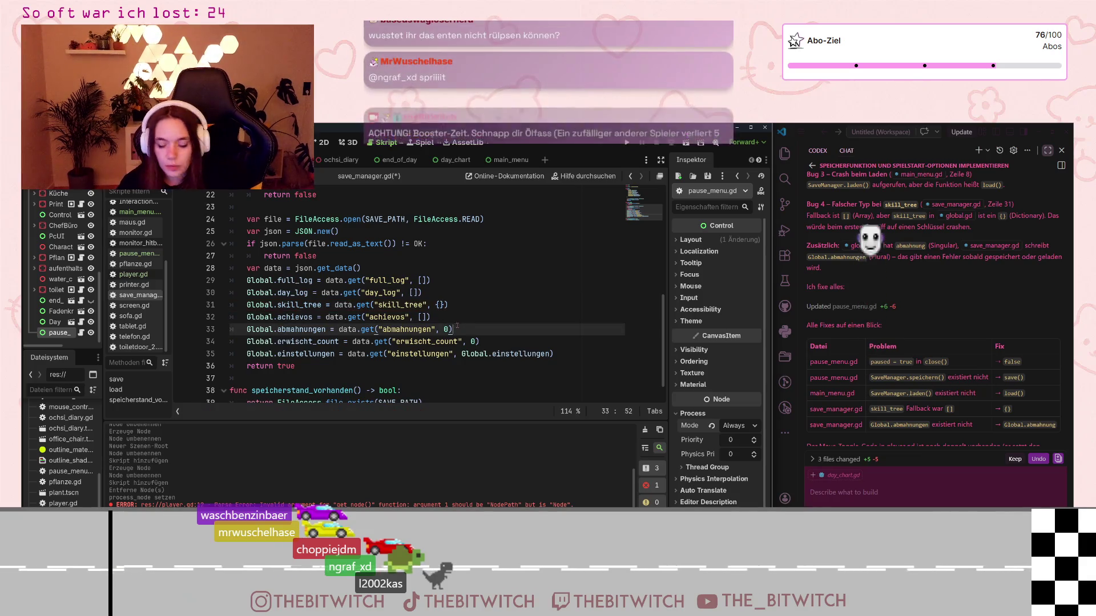
Save the edited save_manager.gd script with Ctrl+S
key("ctrl+s")
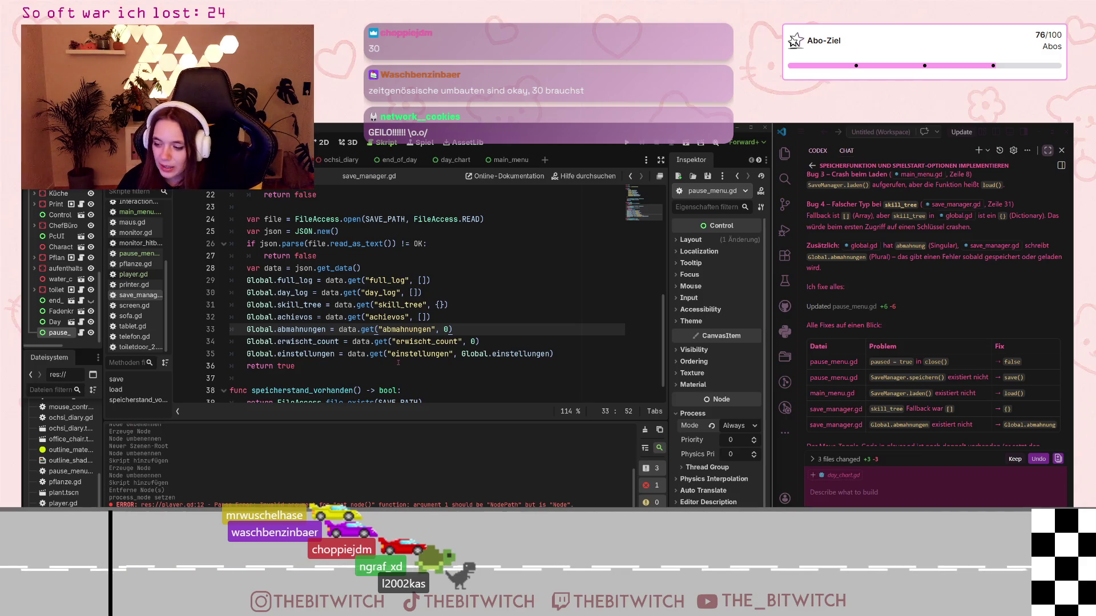
scroll(350, 320, "down", 1)
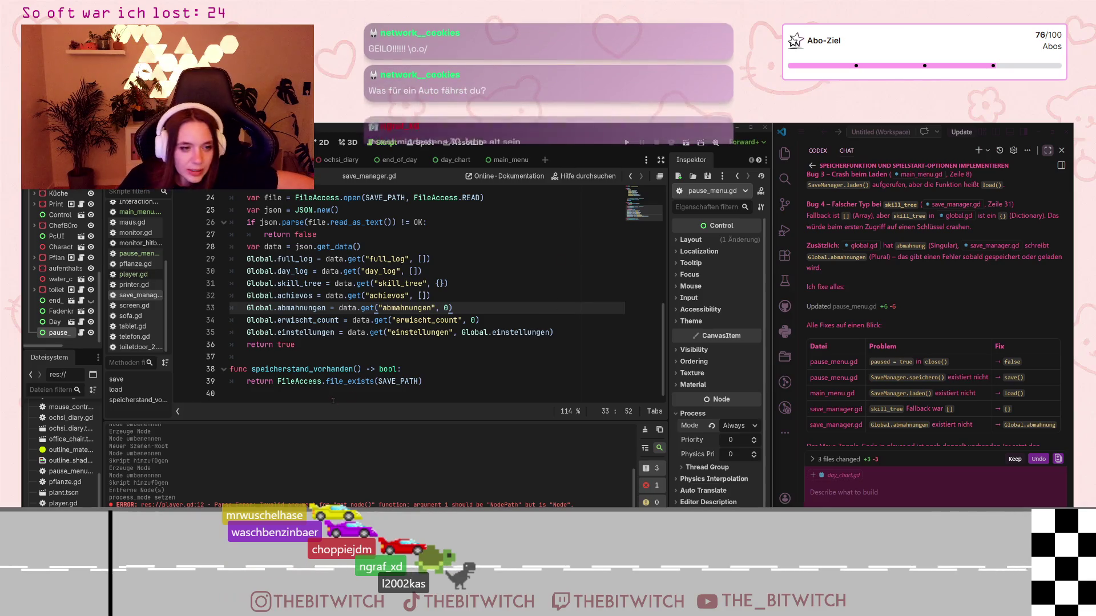
mouse_move(394, 370)
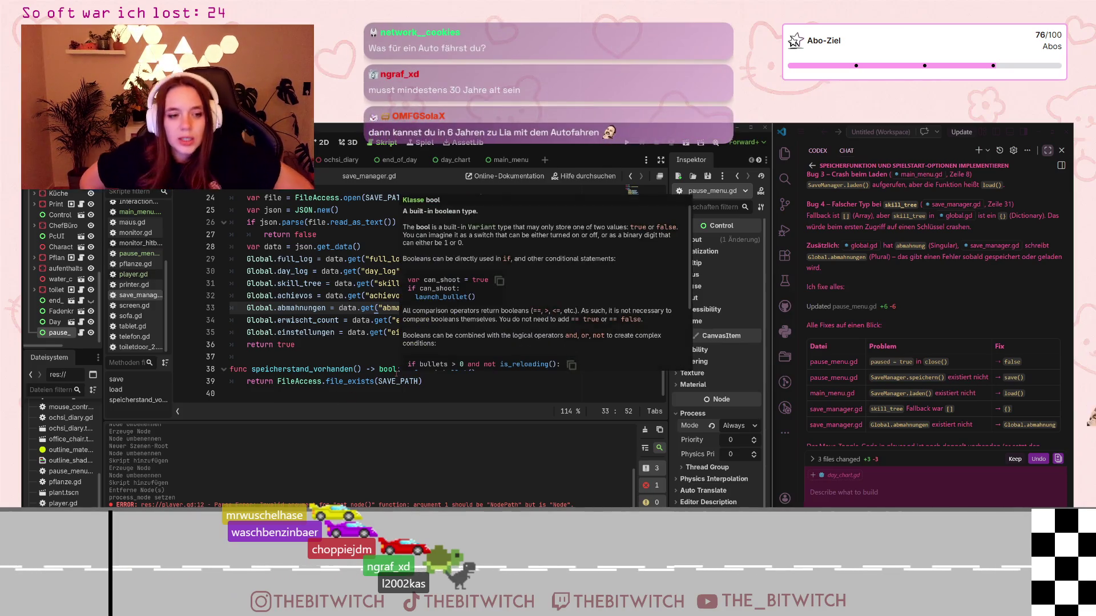
left_click(370, 360)
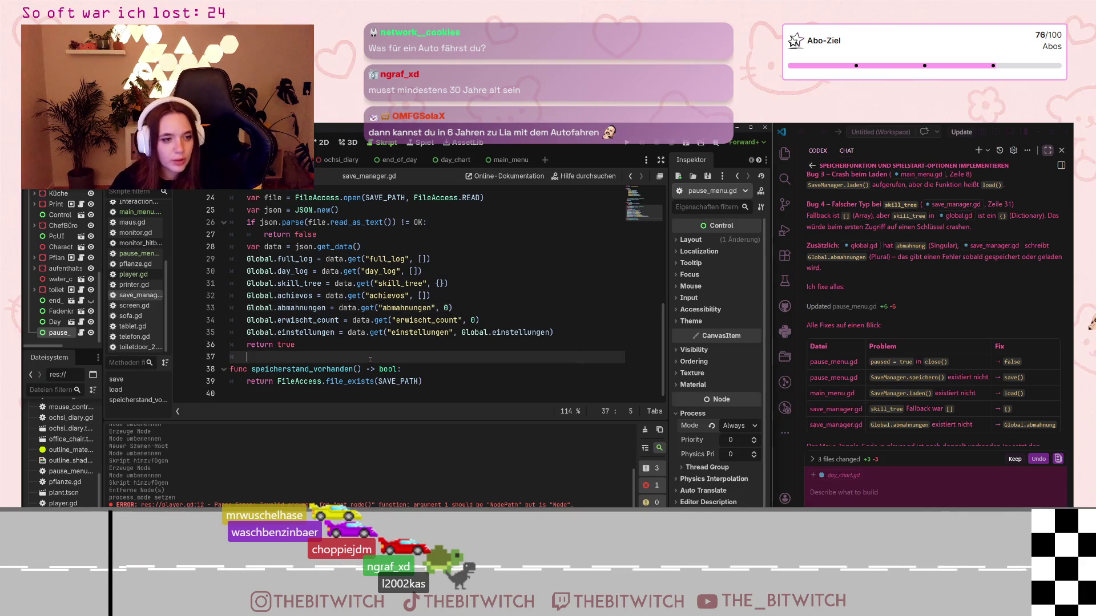
scroll(949, 357, "up", 1)
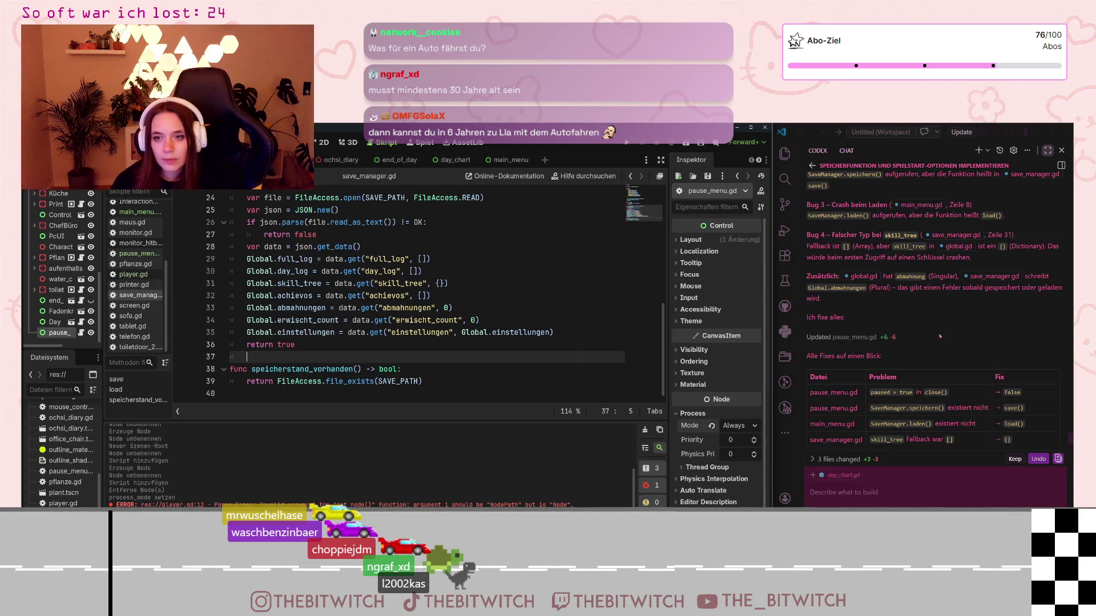
scroll(891, 308, "up", 1)
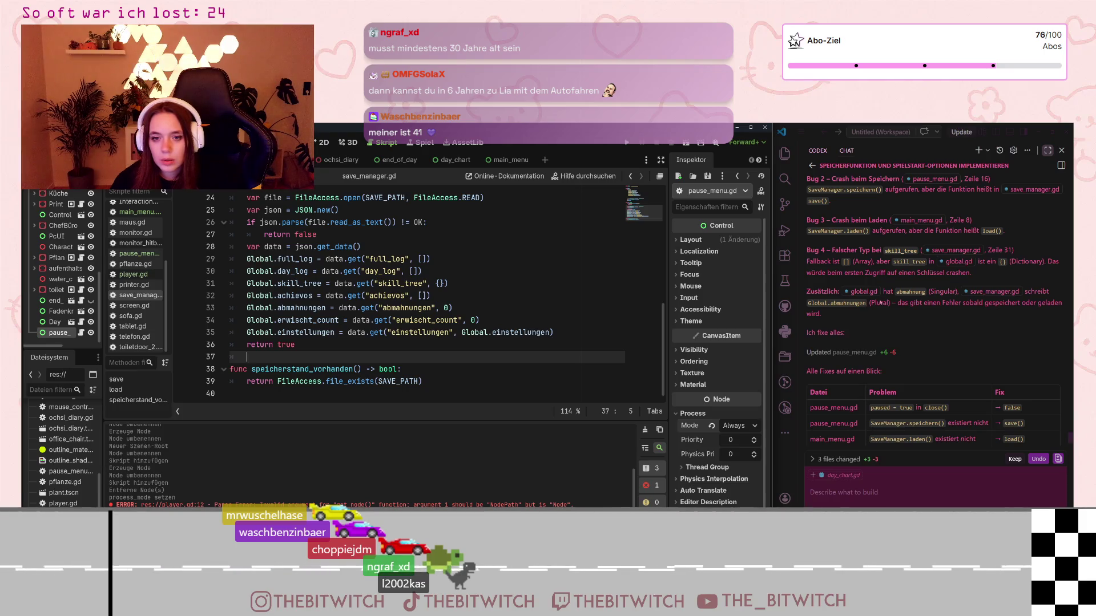
left_click(432, 308)
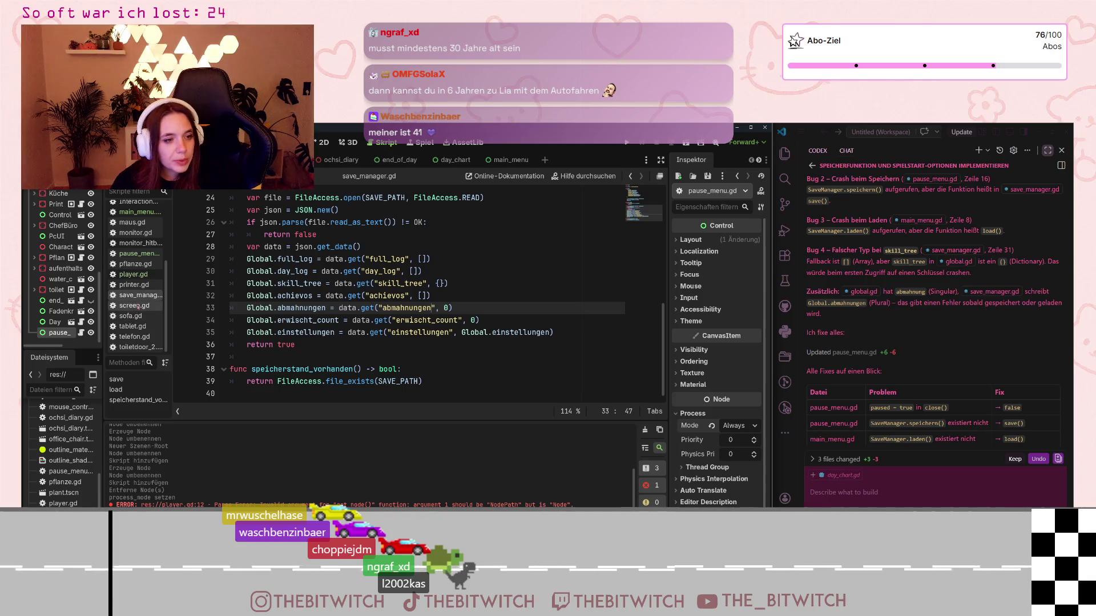
scroll(136, 263, "up", 5)
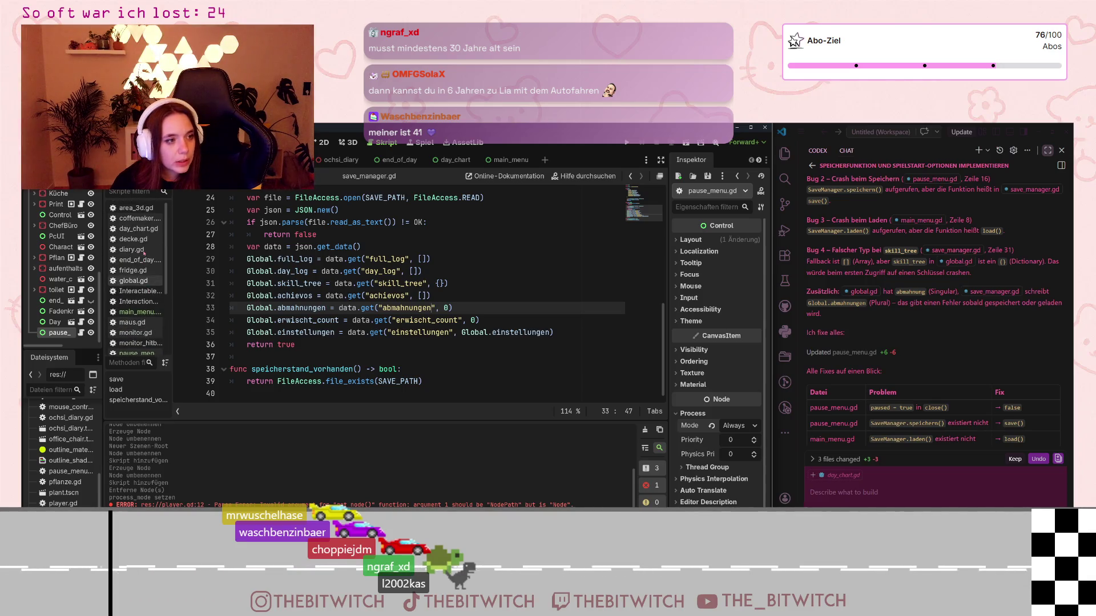
scroll(150, 285, "down", 5)
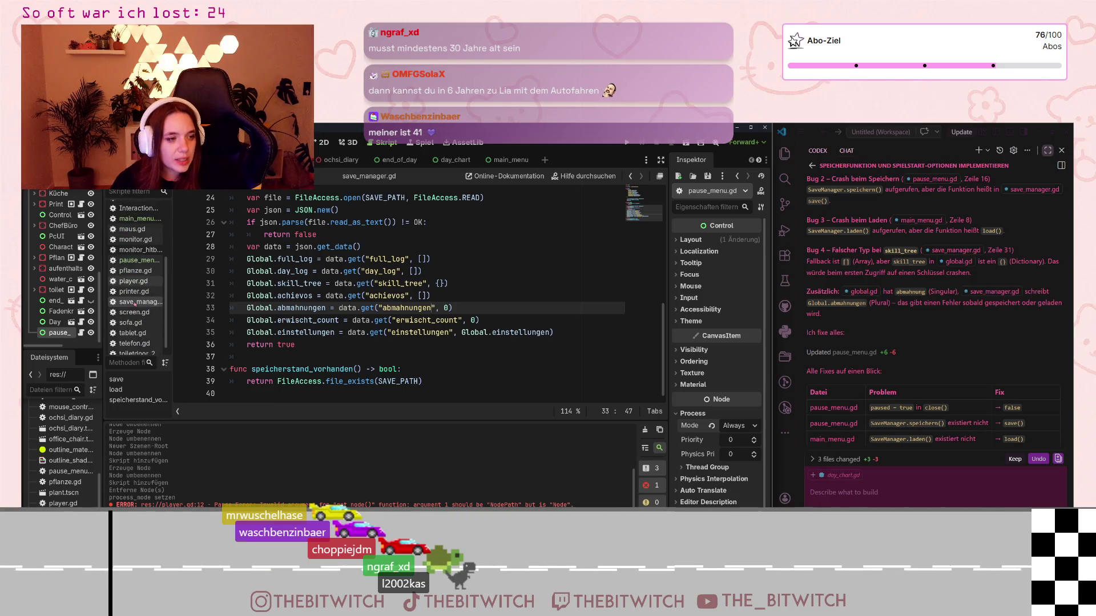
scroll(138, 286, "up", 4)
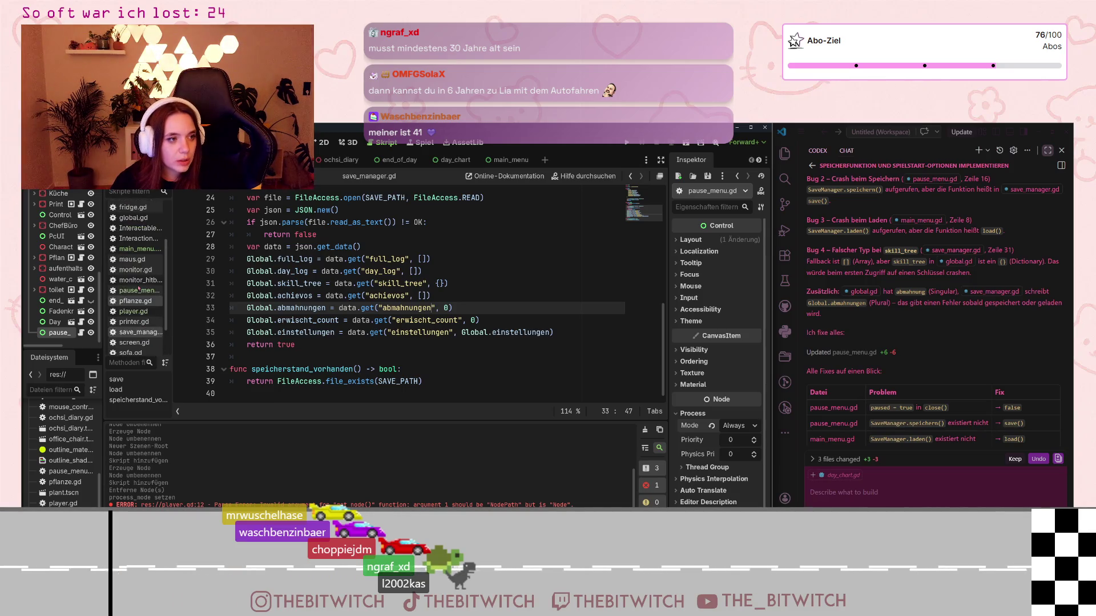
Open global.gd and rename var abmahnung to abmahnungen on line 14
left_click(133, 254)
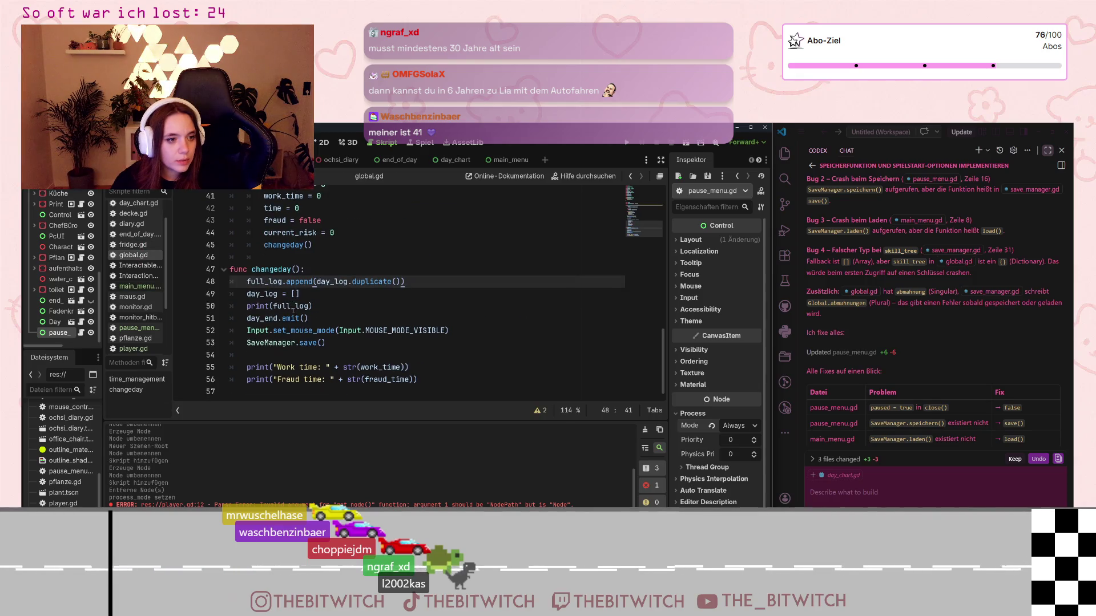
scroll(307, 316, "up", 9)
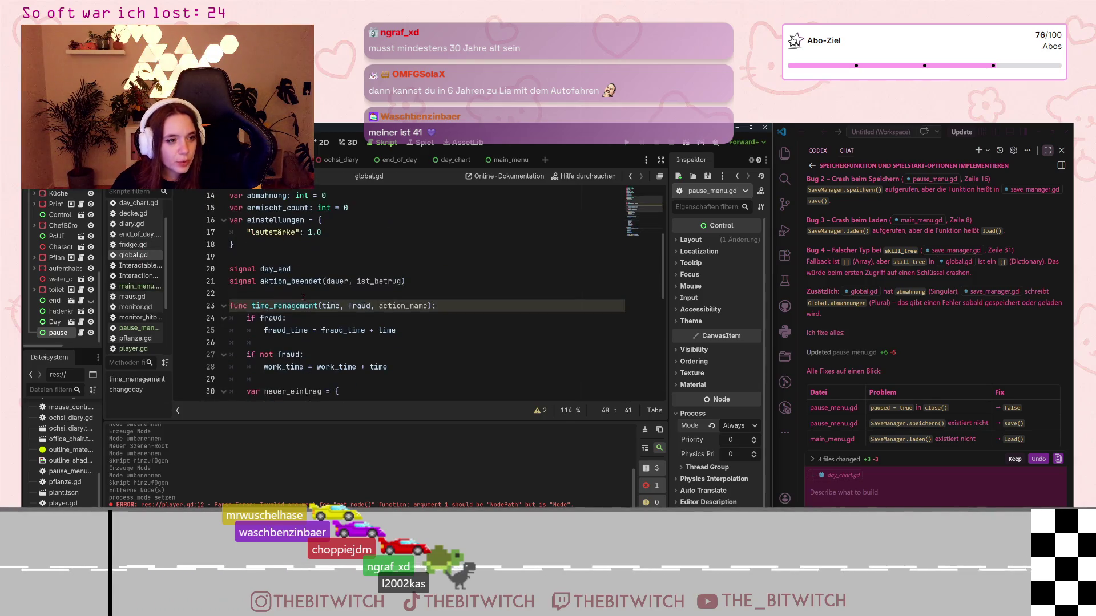
scroll(300, 298, "up", 4)
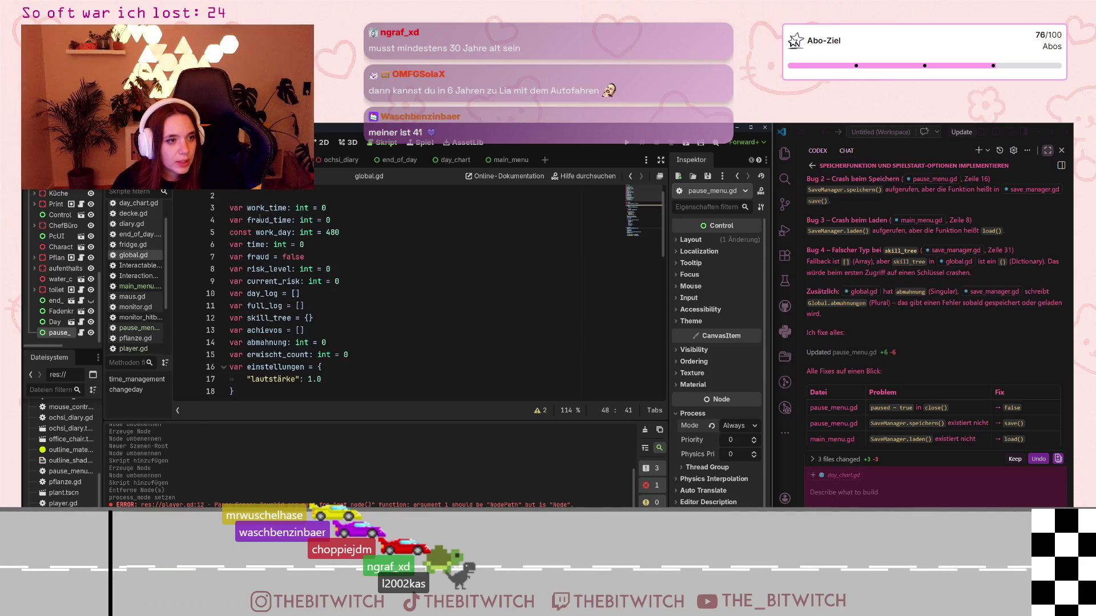
left_click(292, 343)
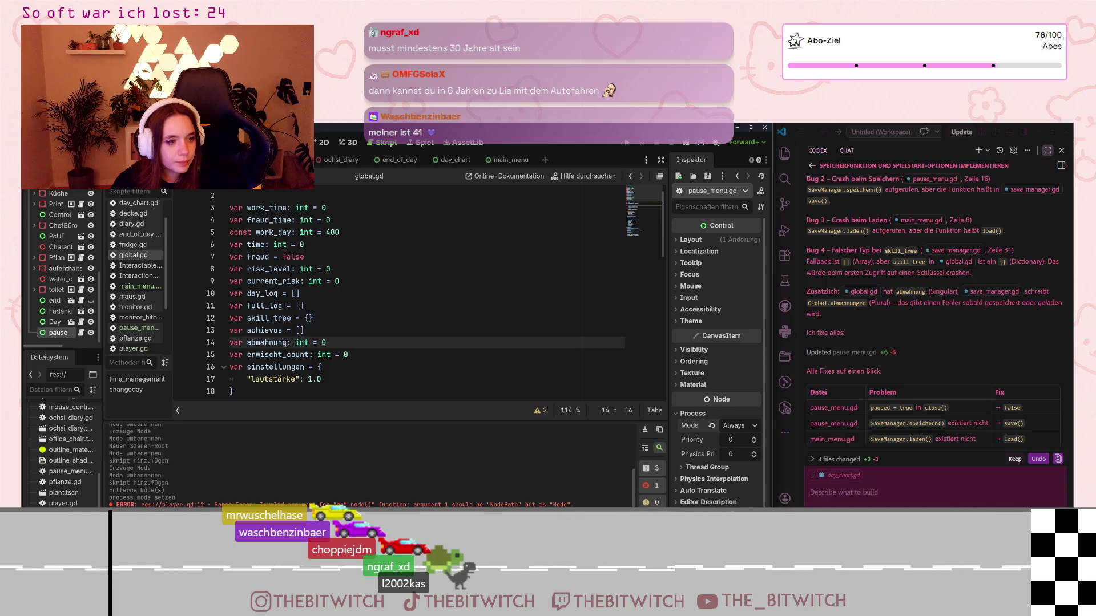
type("en")
left_click(361, 379)
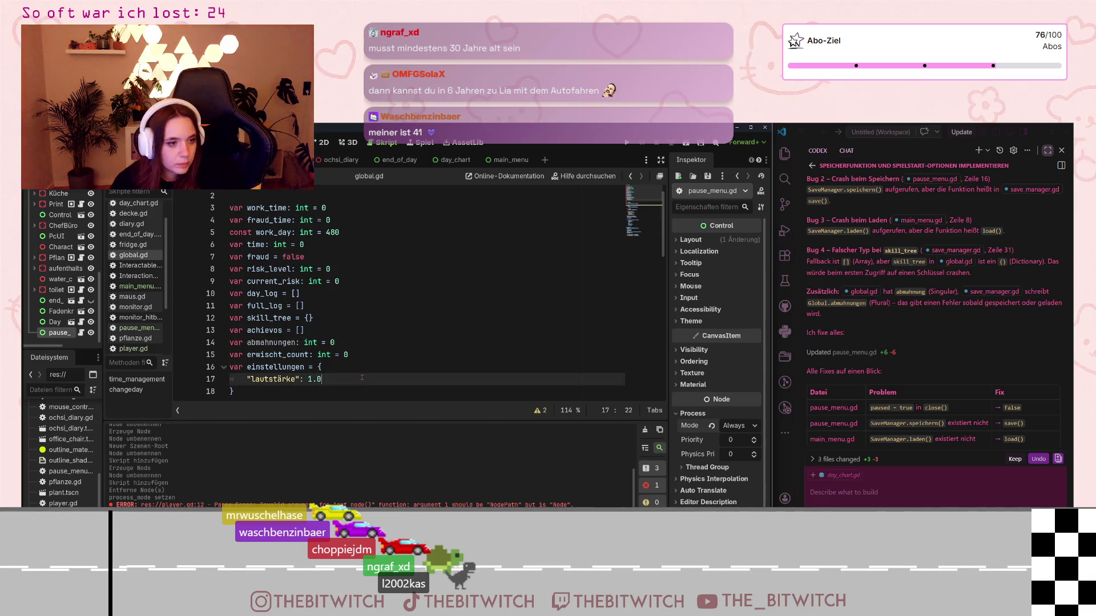
Look through global.gd and place the caret at the end of line 50
scroll(361, 377, "down", 6)
scroll(361, 377, "down", 5)
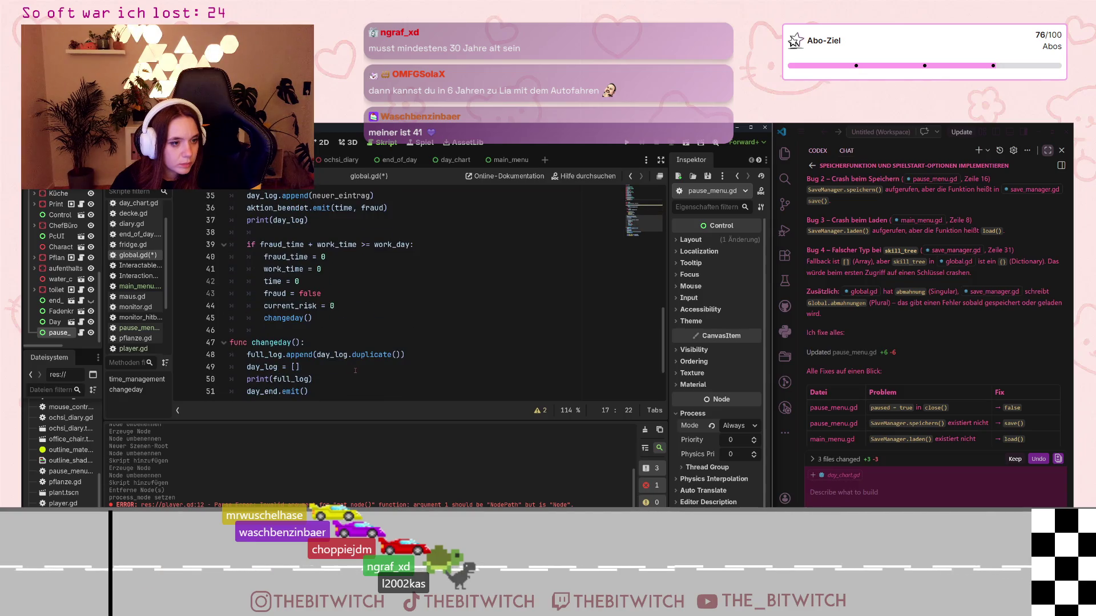
scroll(288, 308, "down", 2)
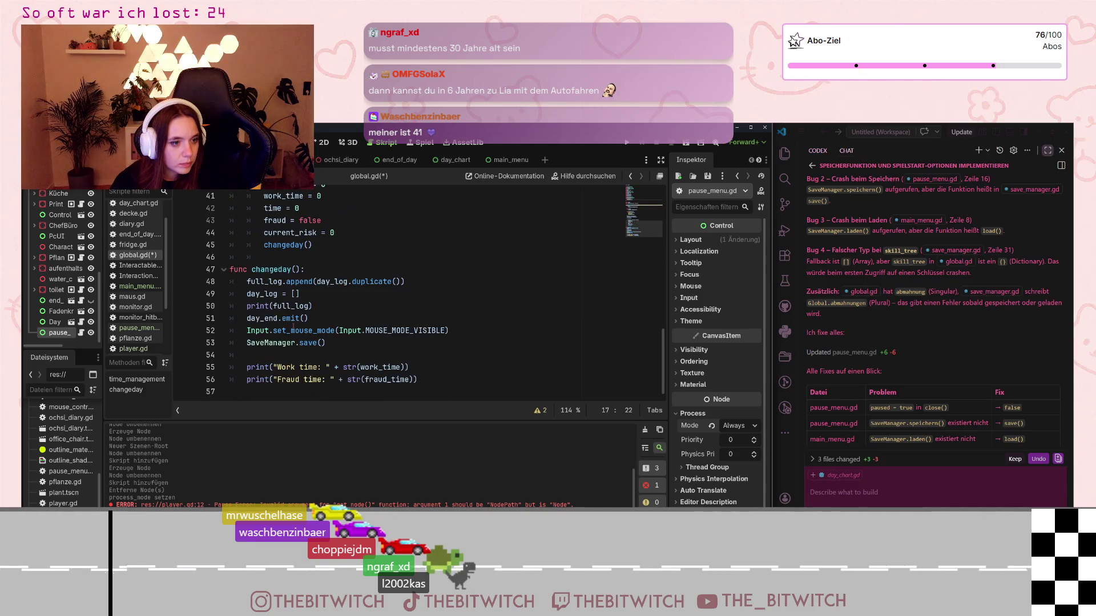
scroll(291, 322, "up", 2)
scroll(294, 326, "up", 4)
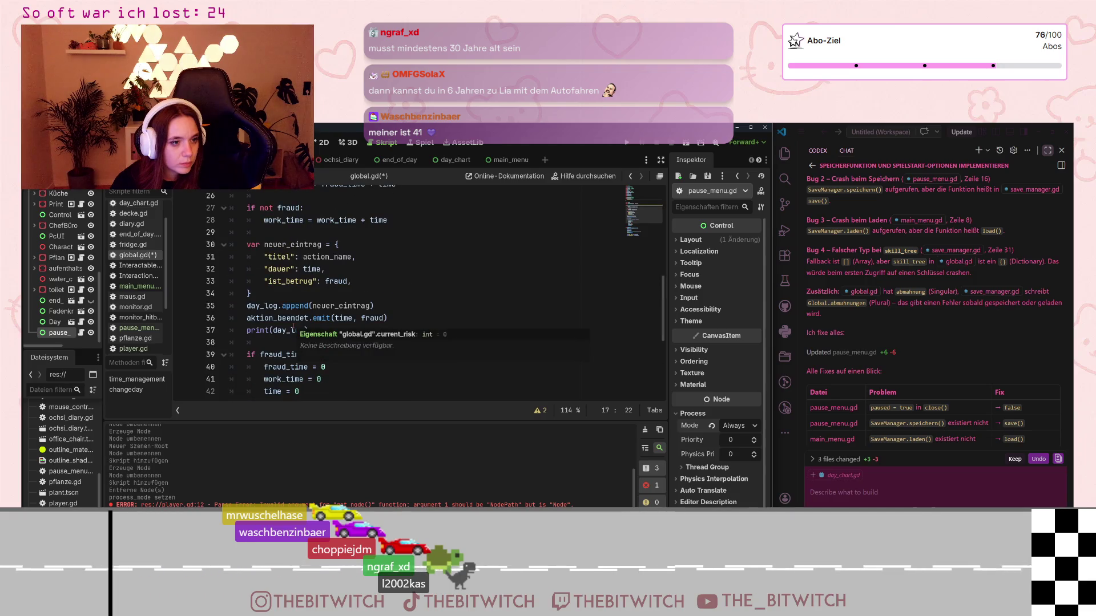
scroll(301, 330, "up", 1)
scroll(301, 330, "up", 1)
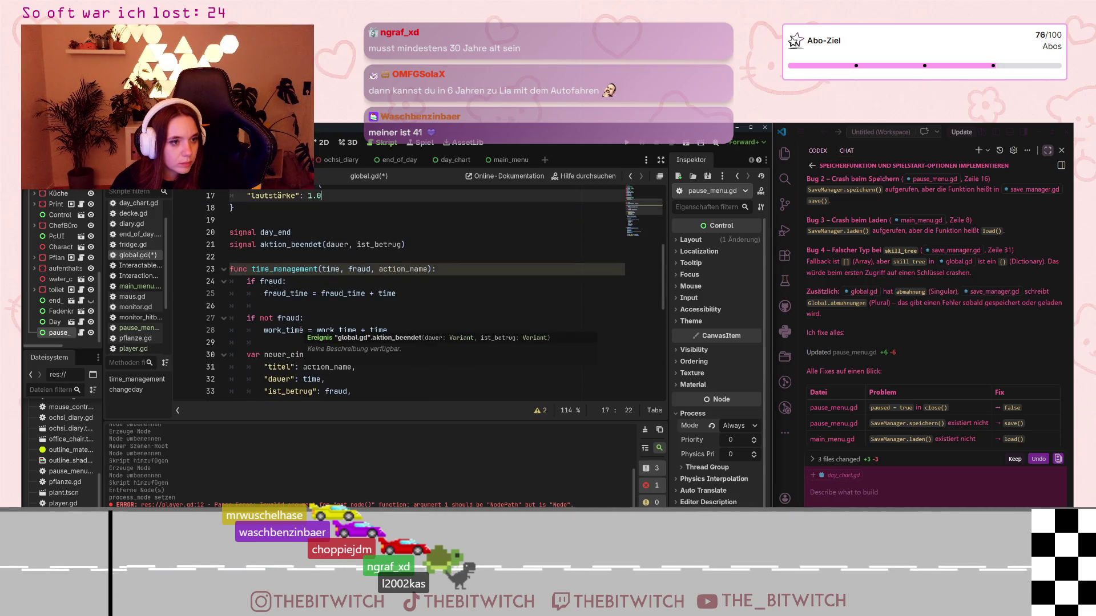
scroll(325, 283, "down", 2)
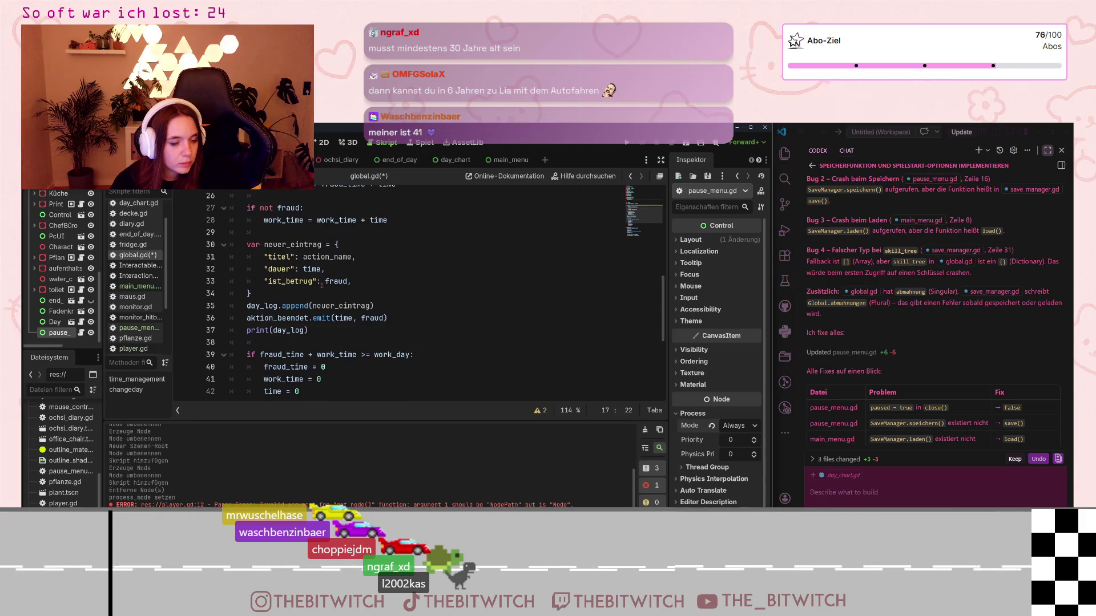
scroll(323, 287, "down", 2)
scroll(322, 289, "down", 2)
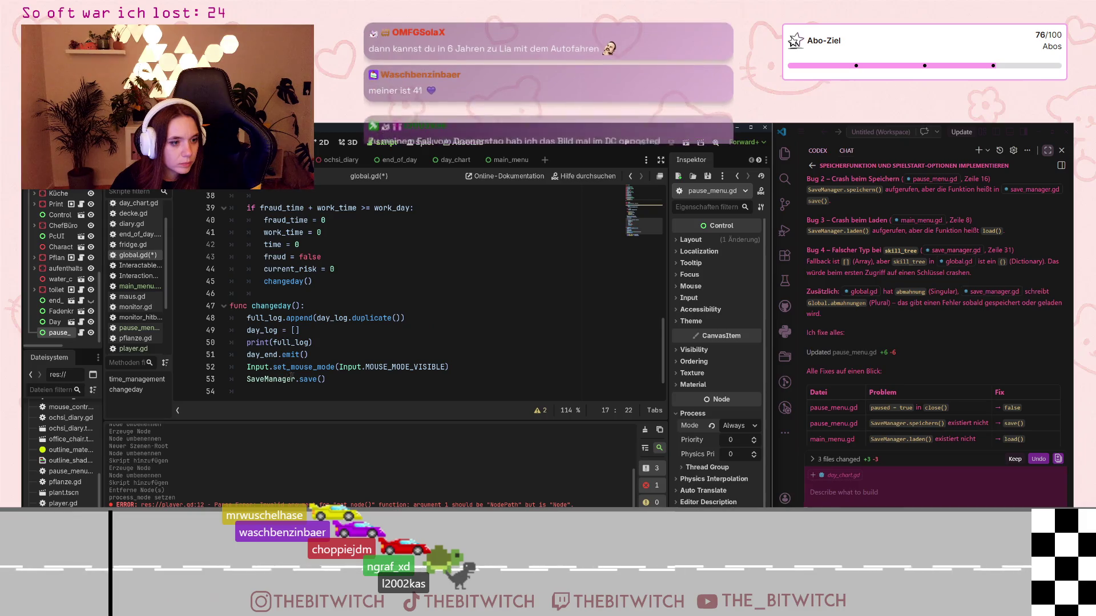
scroll(298, 376, "down", 1)
left_click(377, 311)
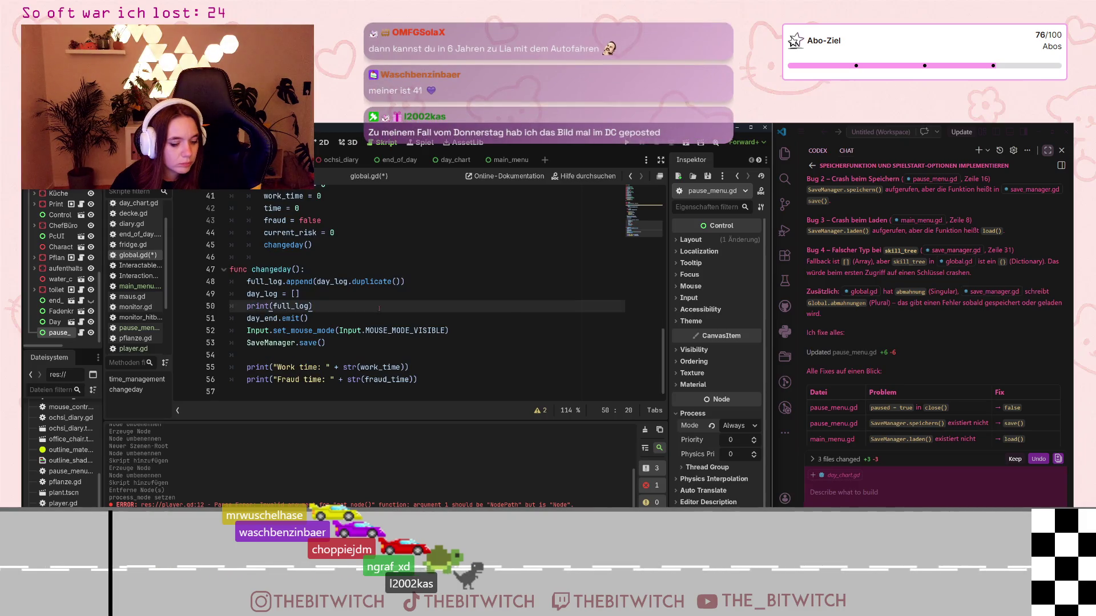
Save global.gd and put the cursor in VS Code's Codex chat input
key("ctrl+s")
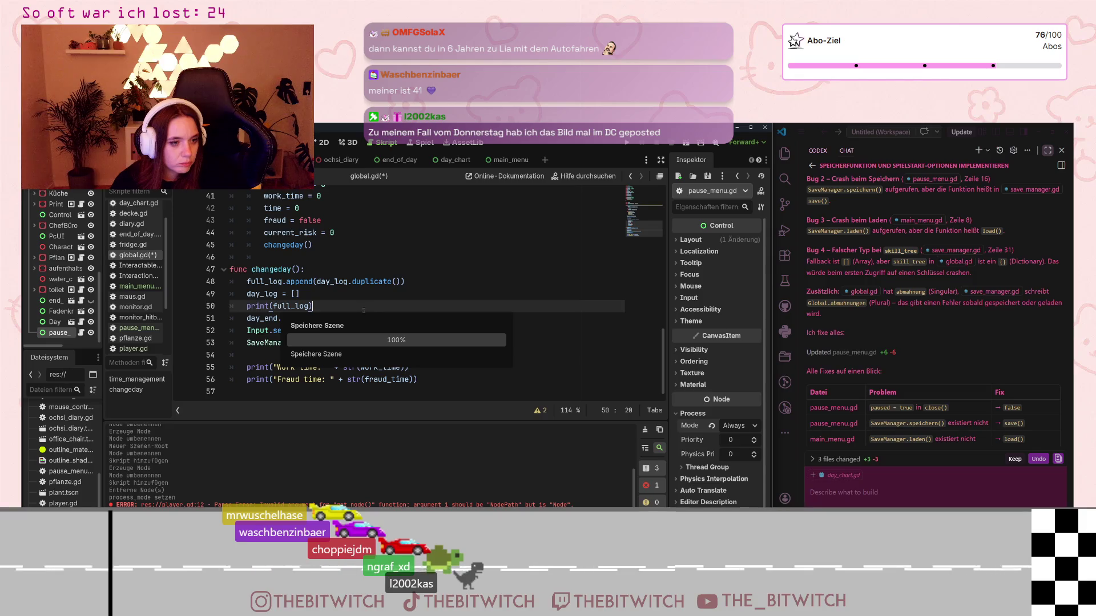
scroll(350, 324, "up", 10)
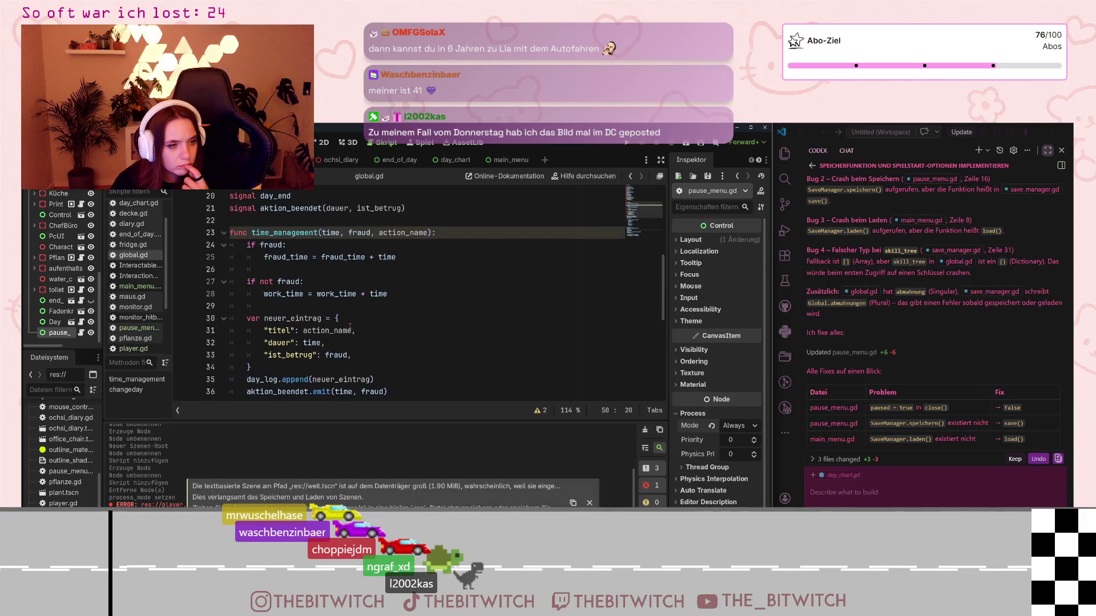
scroll(350, 326, "up", 2)
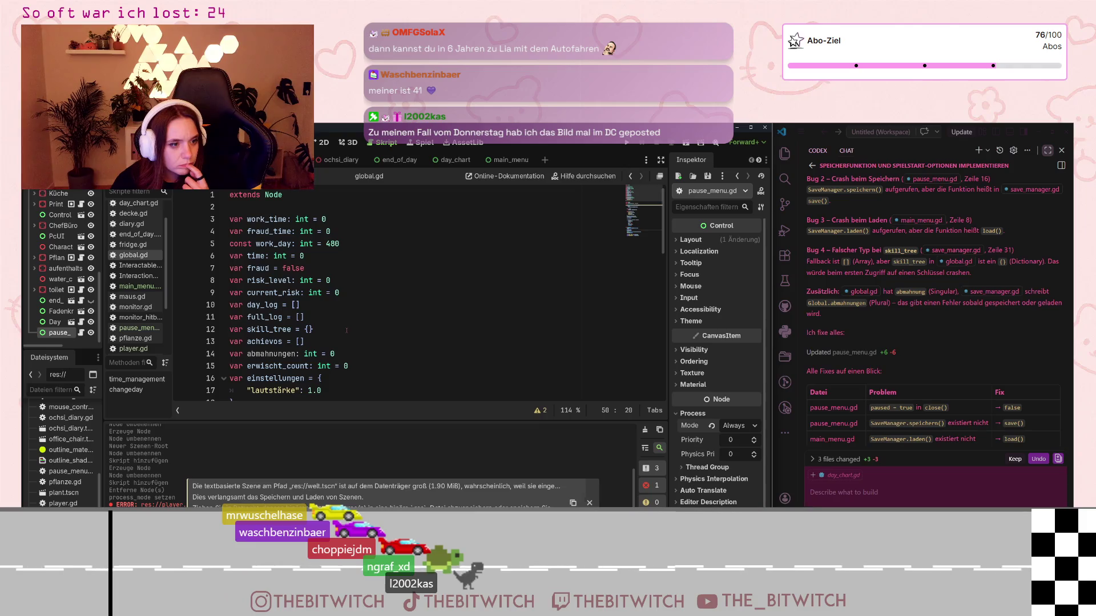
scroll(346, 330, "down", 4)
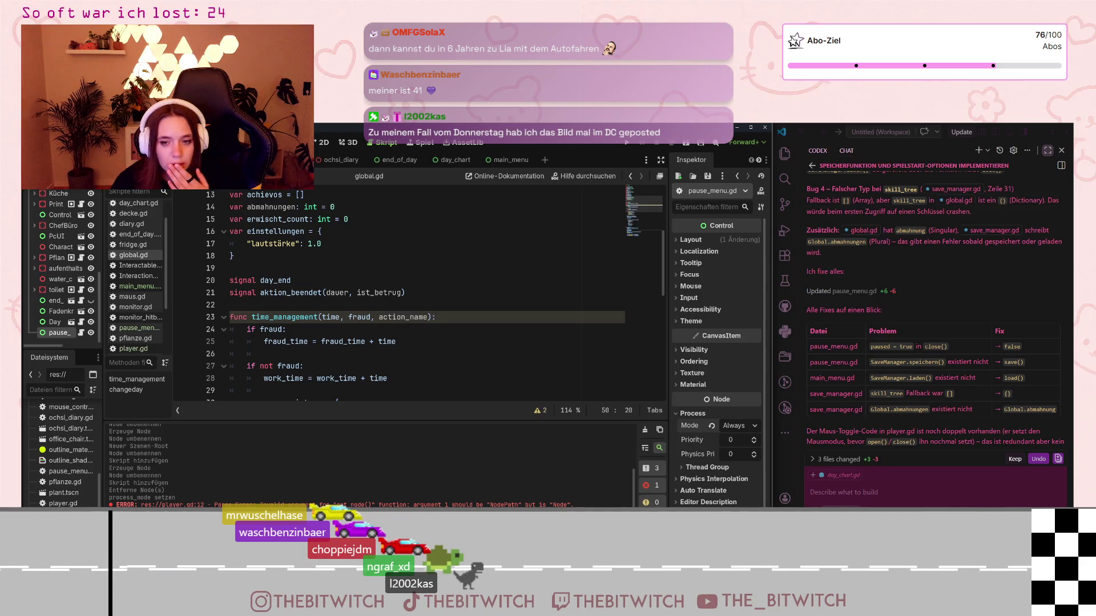
left_click(827, 517)
left_click(856, 471)
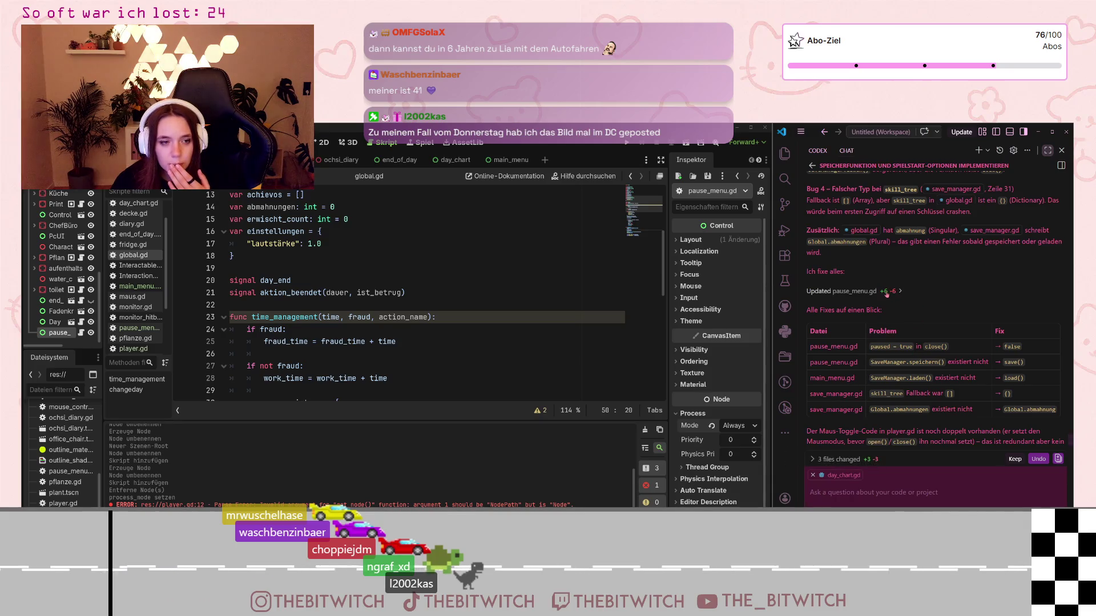
left_click(311, 292)
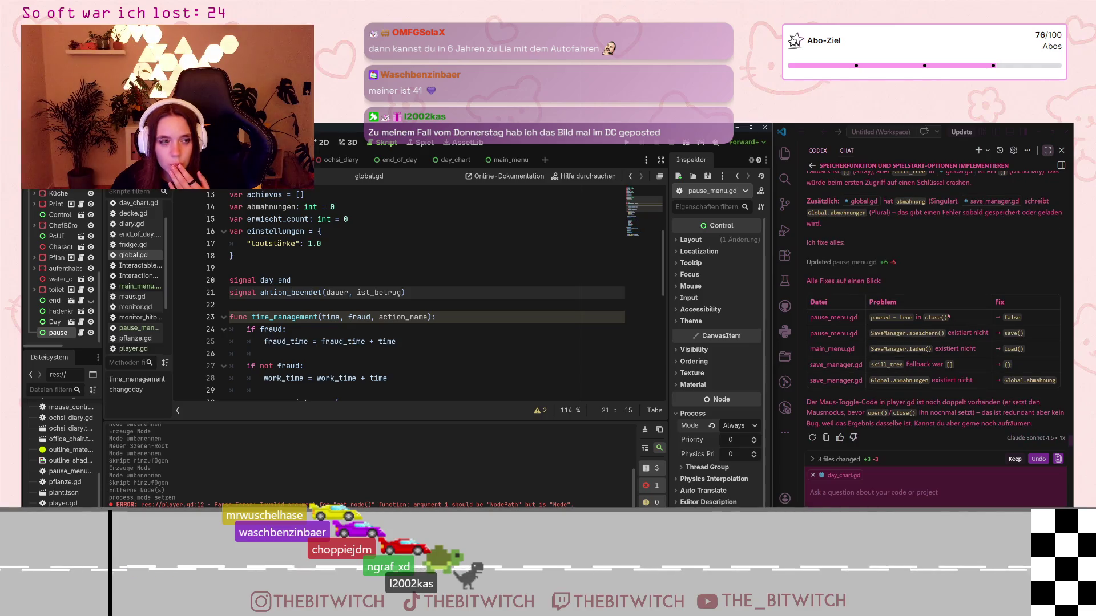
left_click(355, 262)
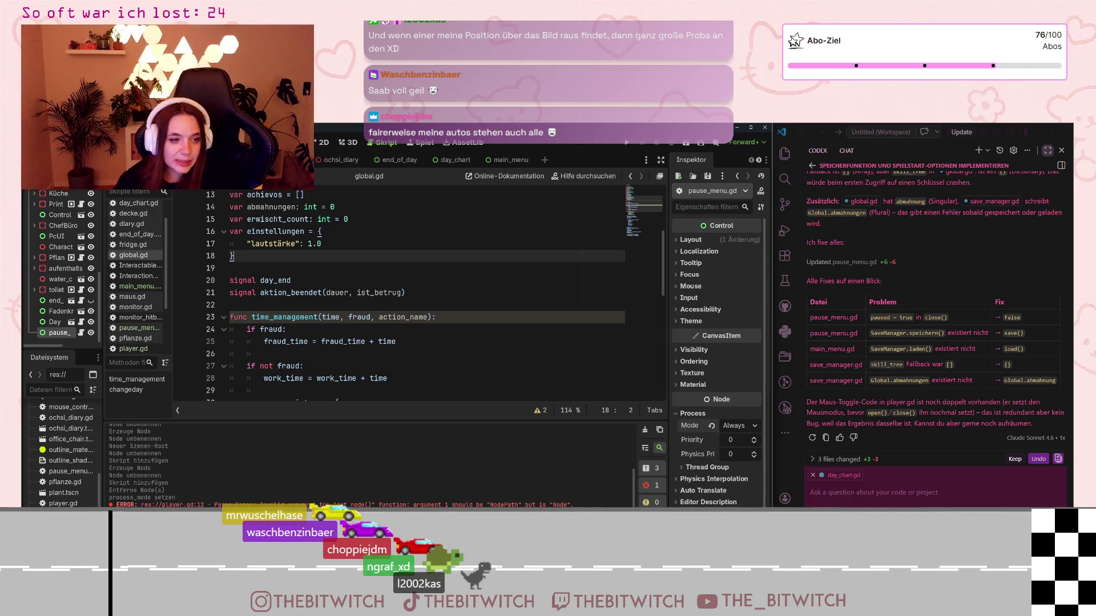
scroll(414, 343, "down", 9)
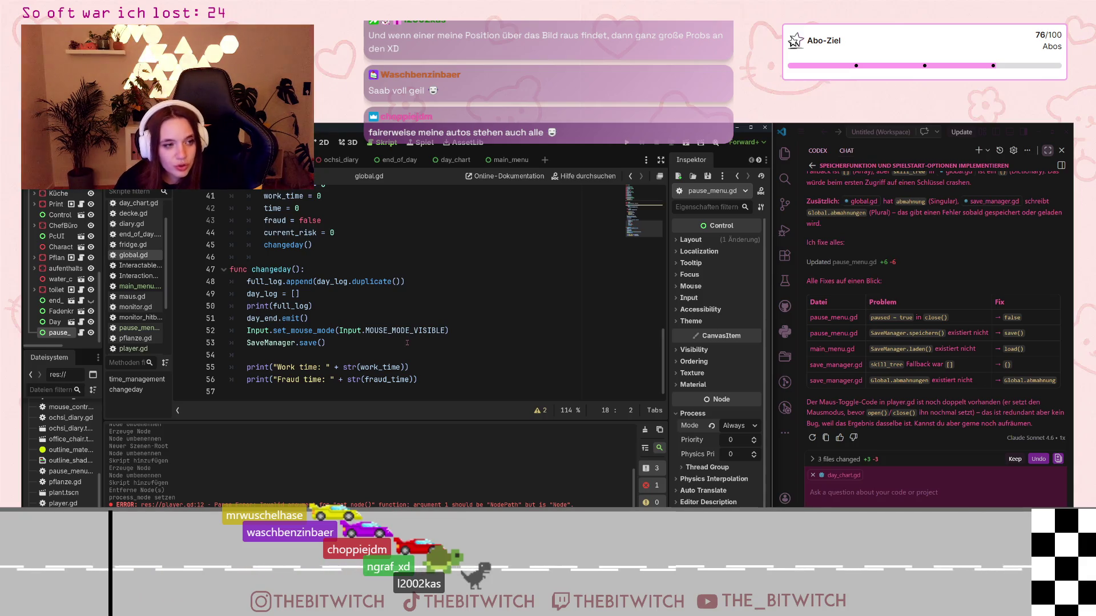
Place the caret on the SaveManager.save() line inside changeday()
left_click(407, 343)
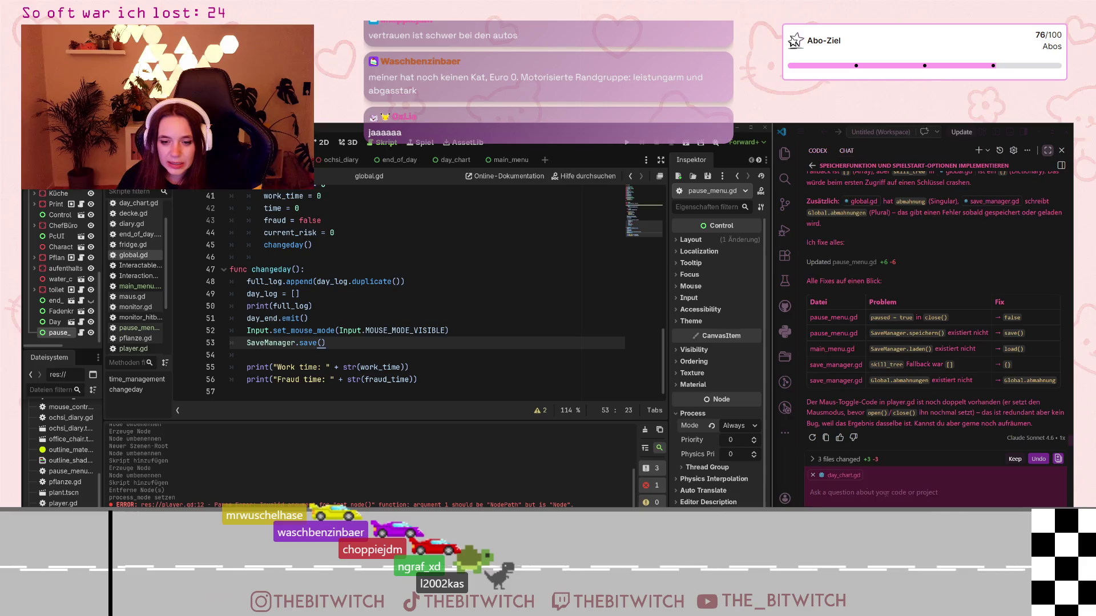
Undo all of Codex's edits, answering Yes to 'Undo all edits?'
left_click(1038, 459)
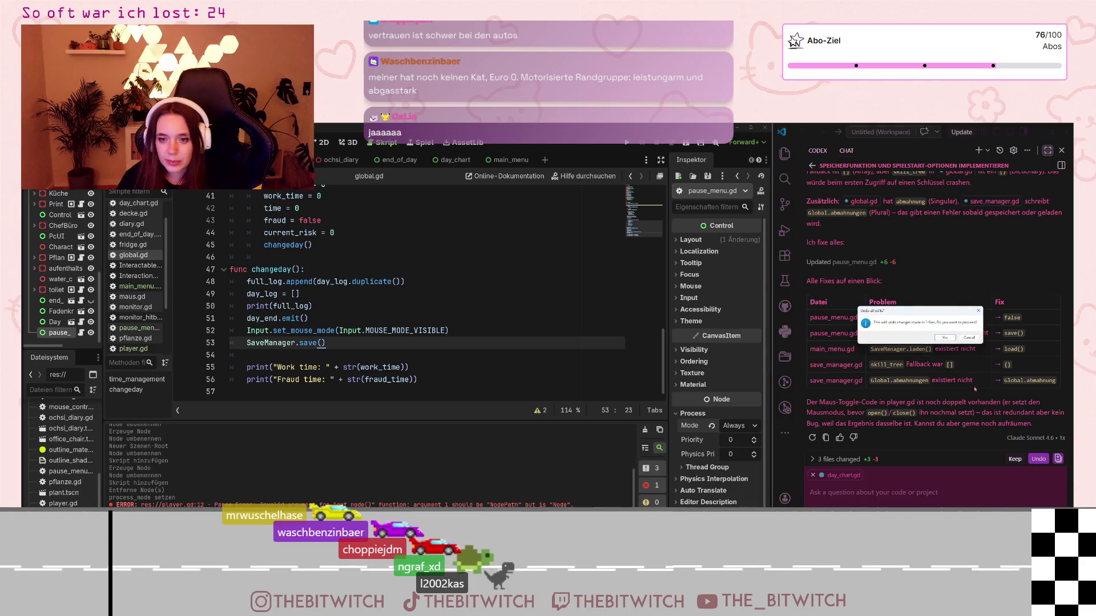
left_click(947, 338)
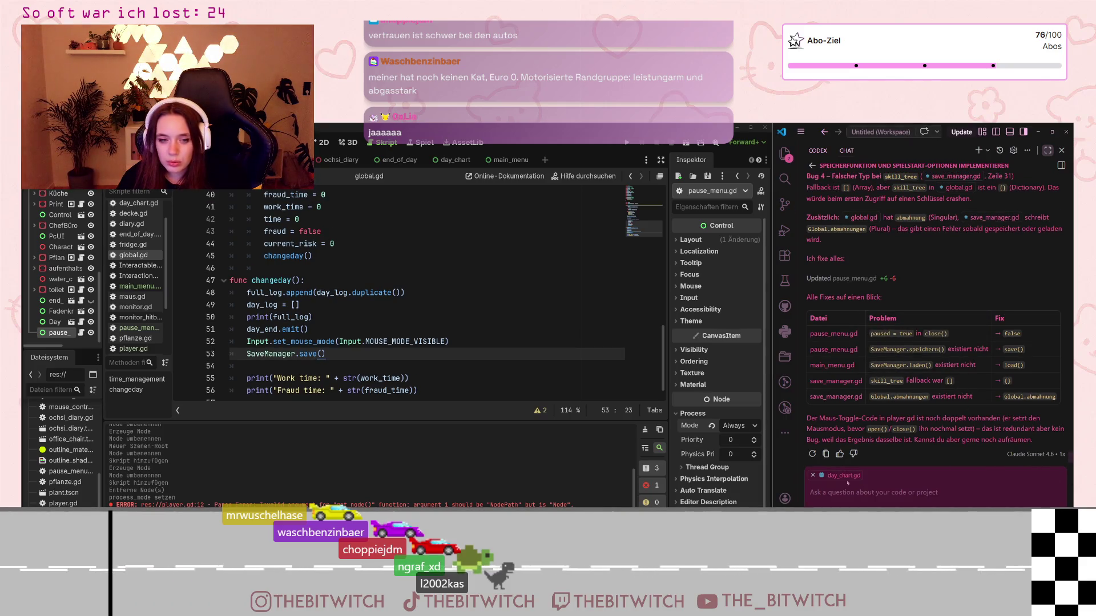
scroll(294, 354, "up", 5)
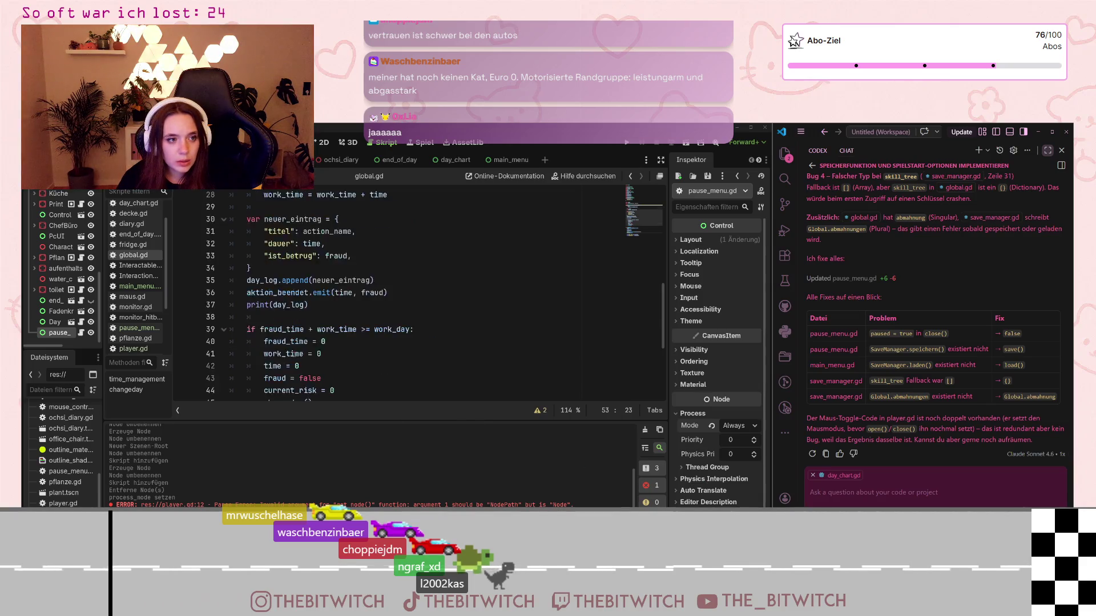
scroll(296, 354, "down", 4)
scroll(302, 354, "up", 7)
scroll(302, 354, "up", 3)
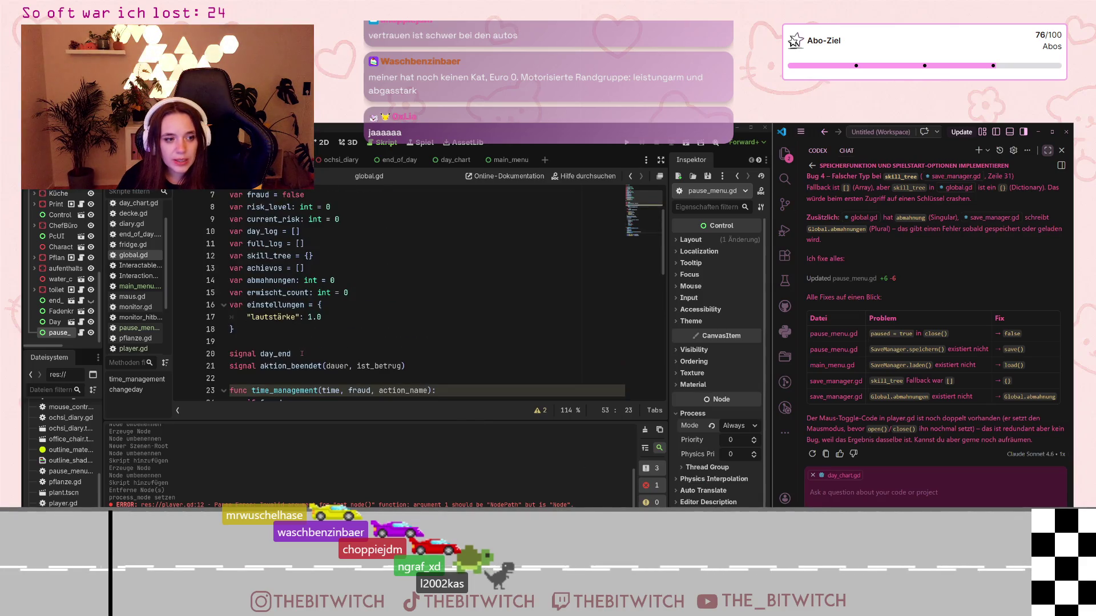
scroll(297, 343, "down", 2)
scroll(286, 319, "up", 2)
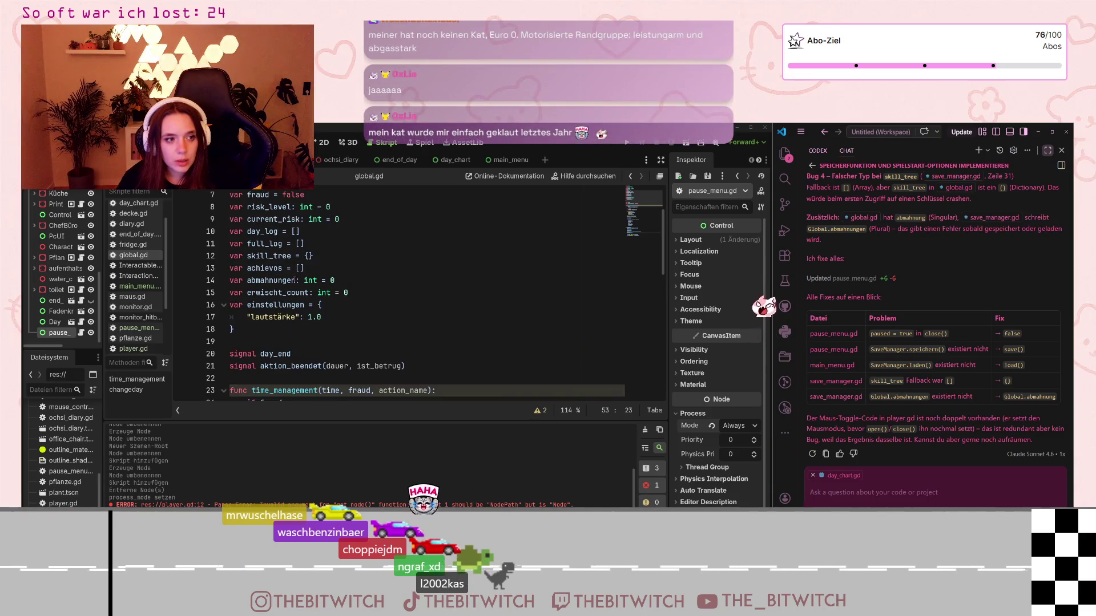
Save the reverted scripts and dismiss the welt.tscn file-size warning
left_click(357, 269)
key("ctrl+s")
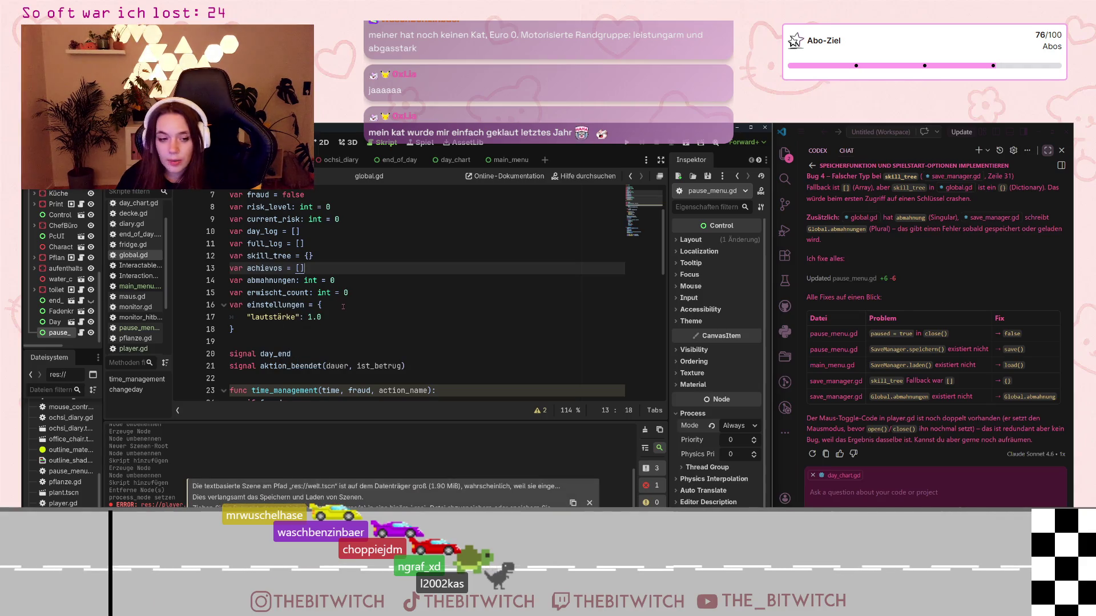
left_click(590, 503)
Place the caret at the closing brace of the einstellungen dictionary in global.gd
left_click(485, 329)
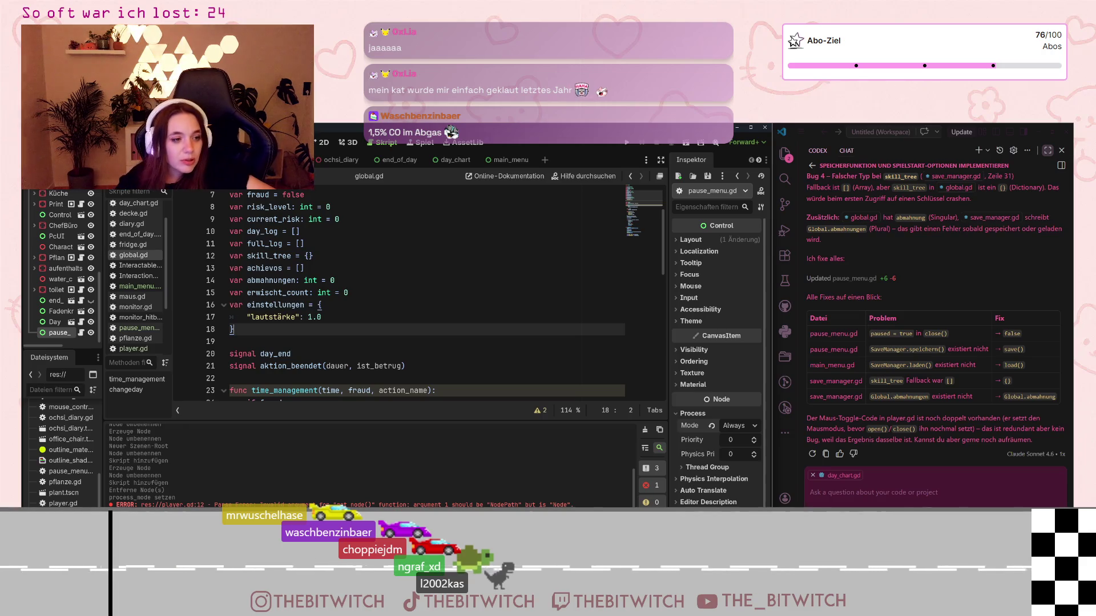
Review global.gd down to SaveManager.save(), then switch to the pause_menu.gd script
scroll(363, 263, "down", 5)
scroll(330, 312, "up", 3)
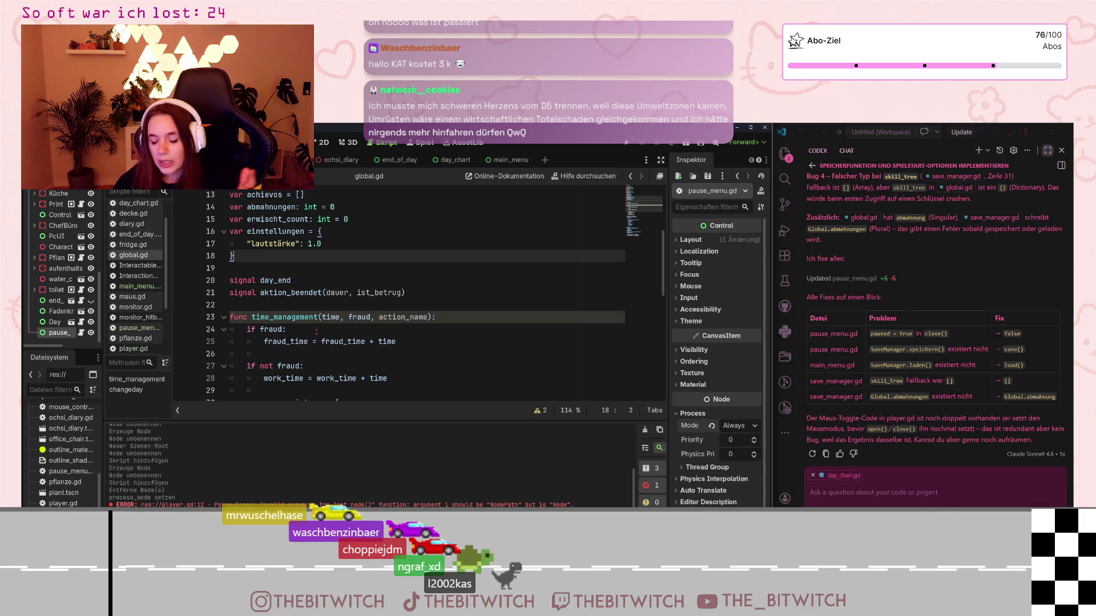
scroll(333, 268, "down", 4)
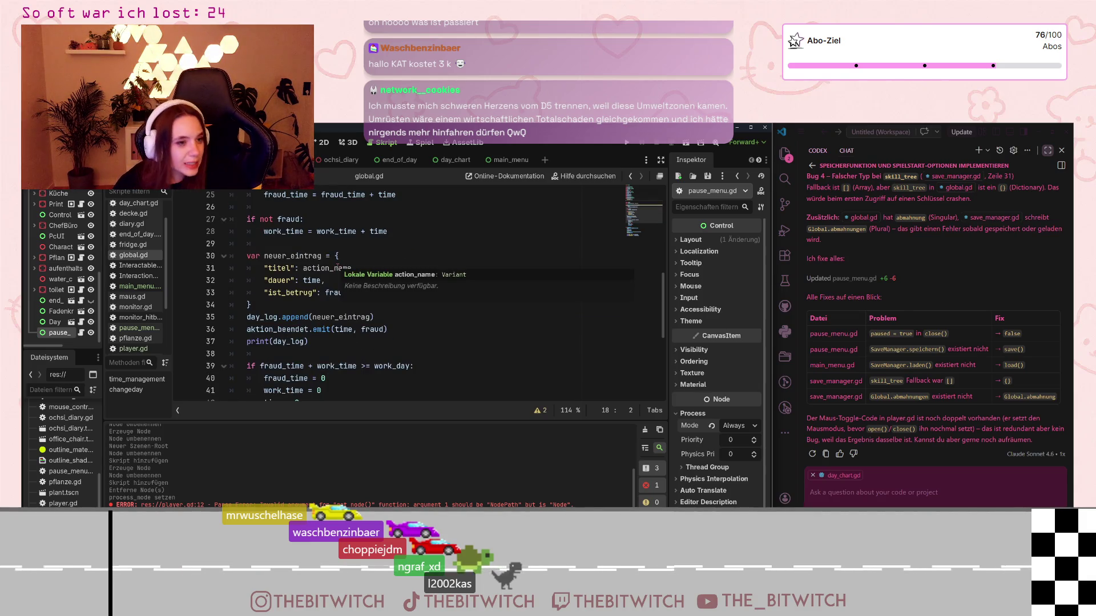
scroll(337, 267, "down", 3)
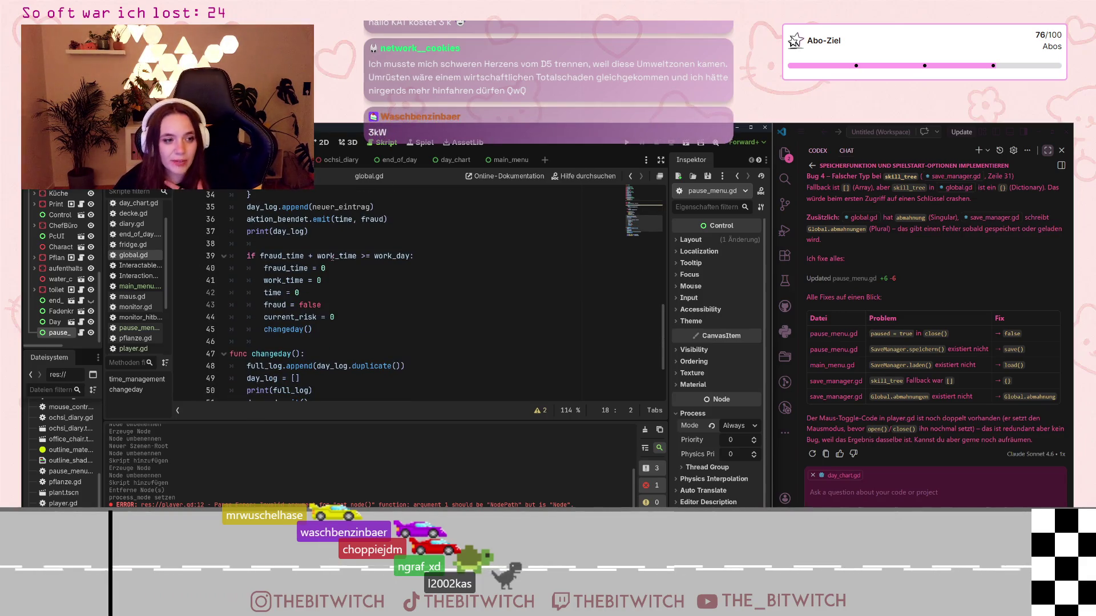
scroll(331, 260, "down", 3)
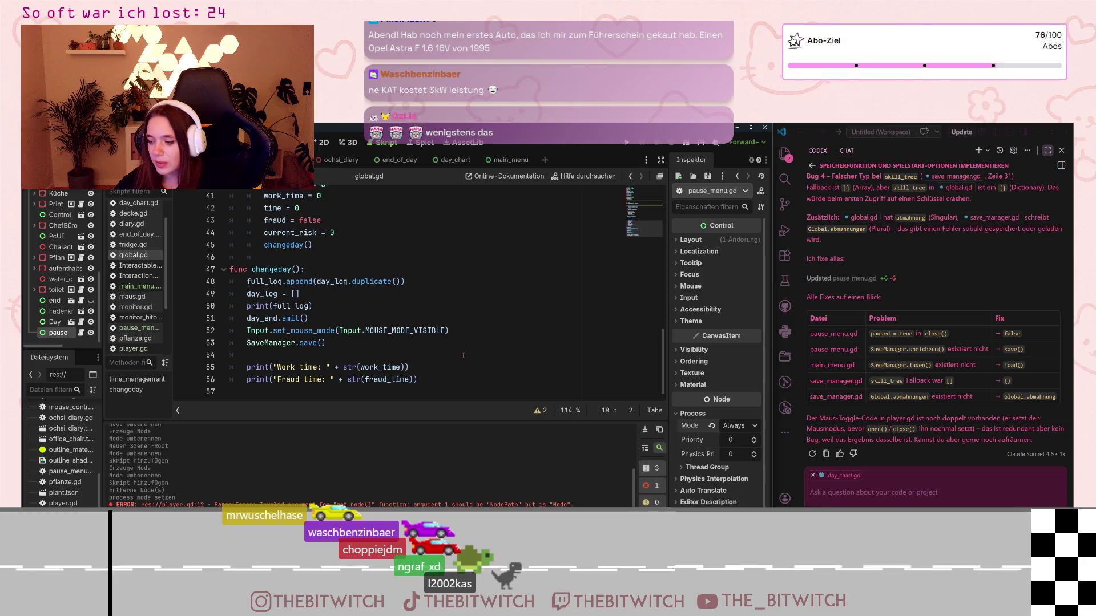
left_click(464, 355)
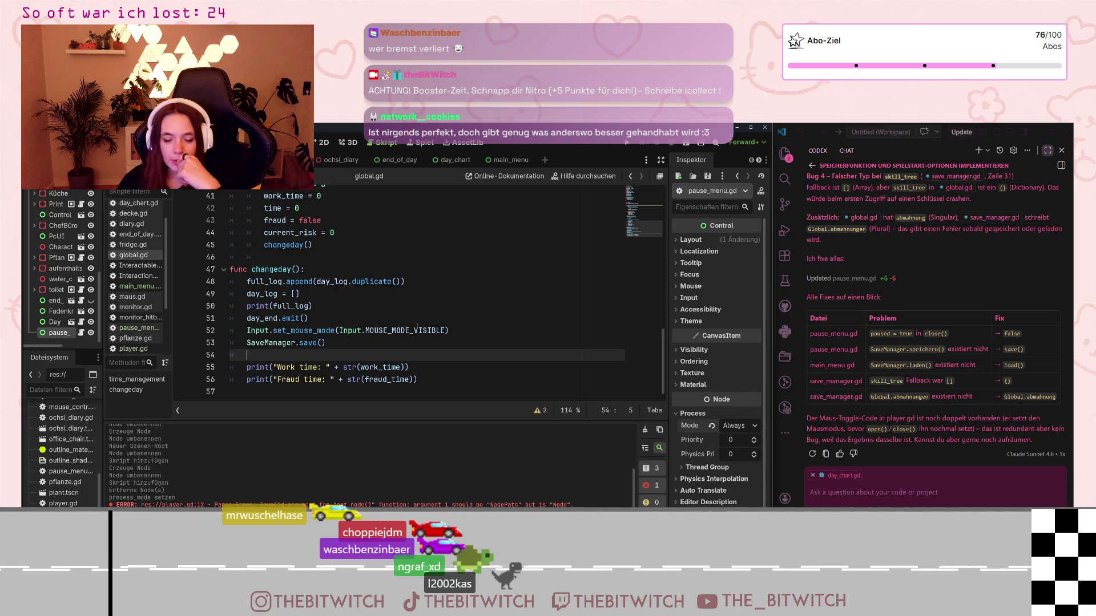
left_click(137, 328)
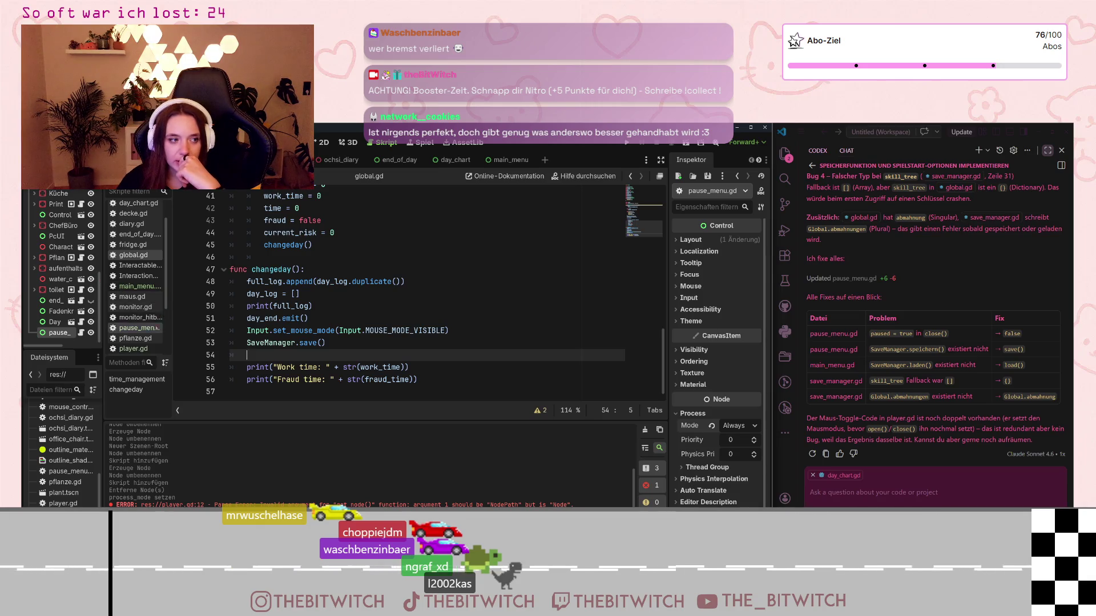
scroll(303, 342, "down", 2)
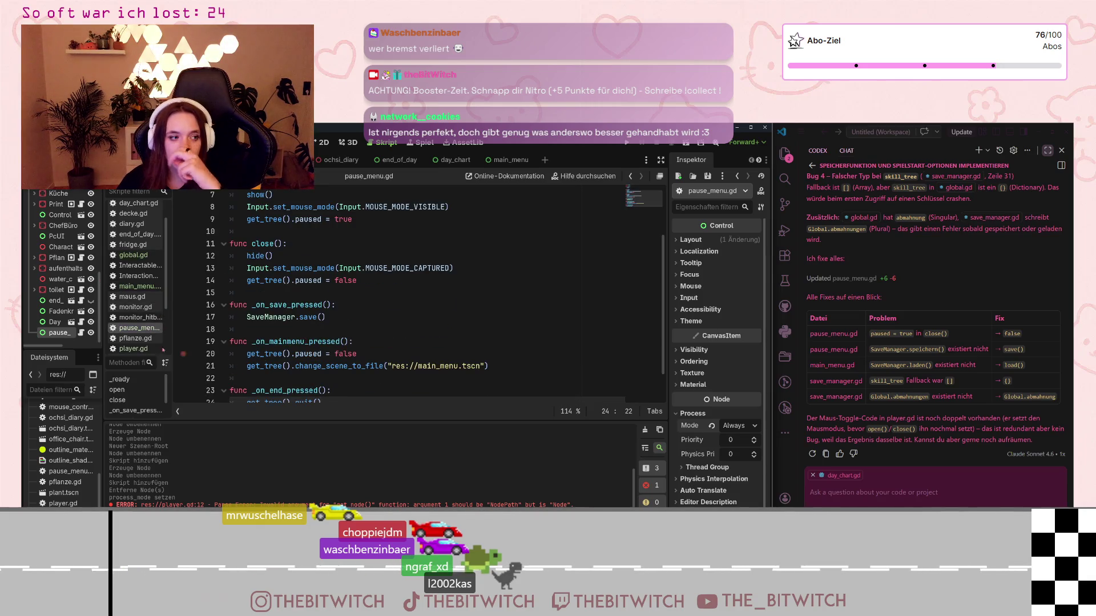
Open player.gd and select lines 42–45, the pause_menu.close()/open() toggle in the ui_cancel block
left_click(134, 349)
scroll(283, 314, "down", 6)
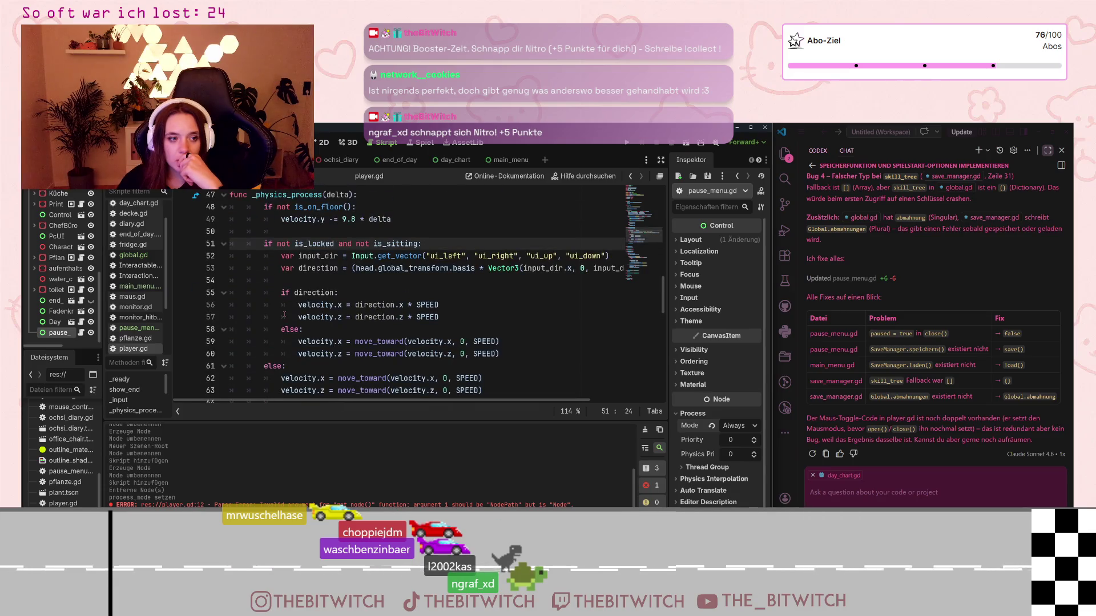
scroll(284, 314, "down", 4)
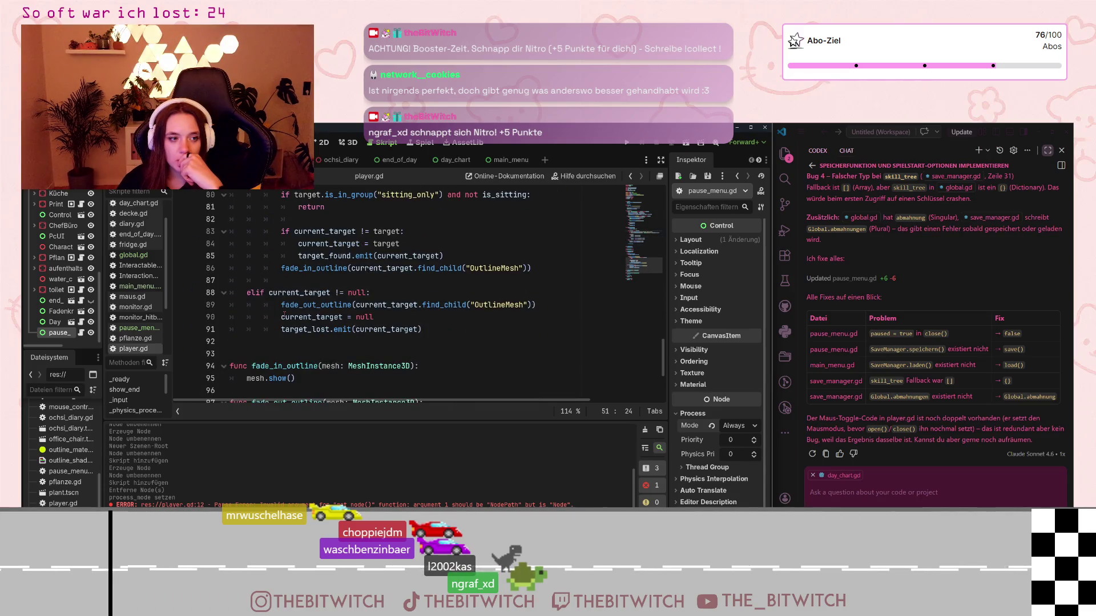
scroll(286, 315, "up", 4)
scroll(285, 315, "up", 12)
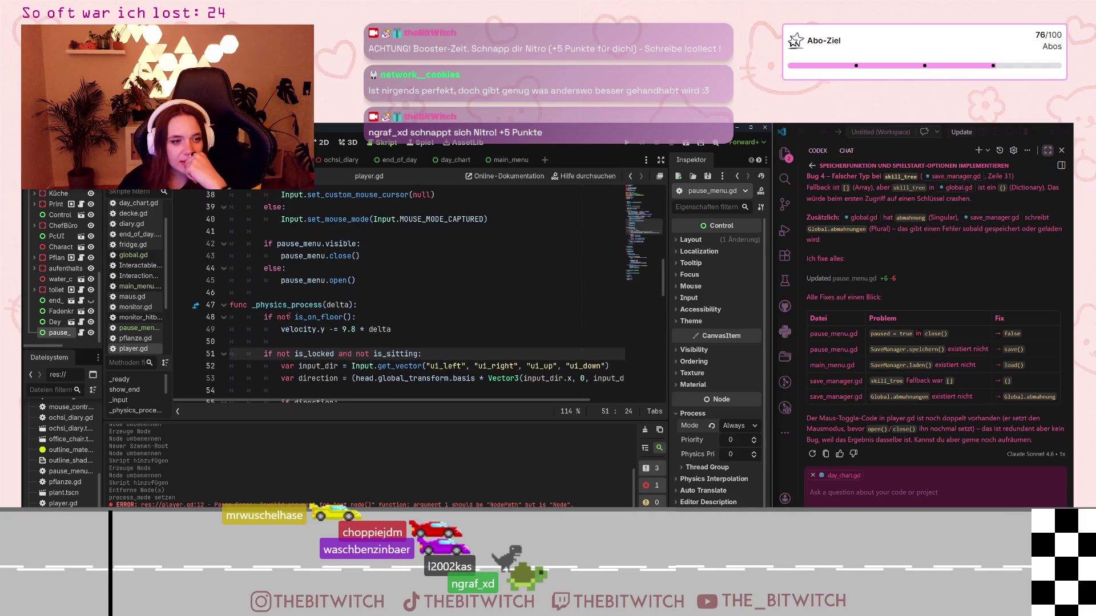
left_click(360, 329)
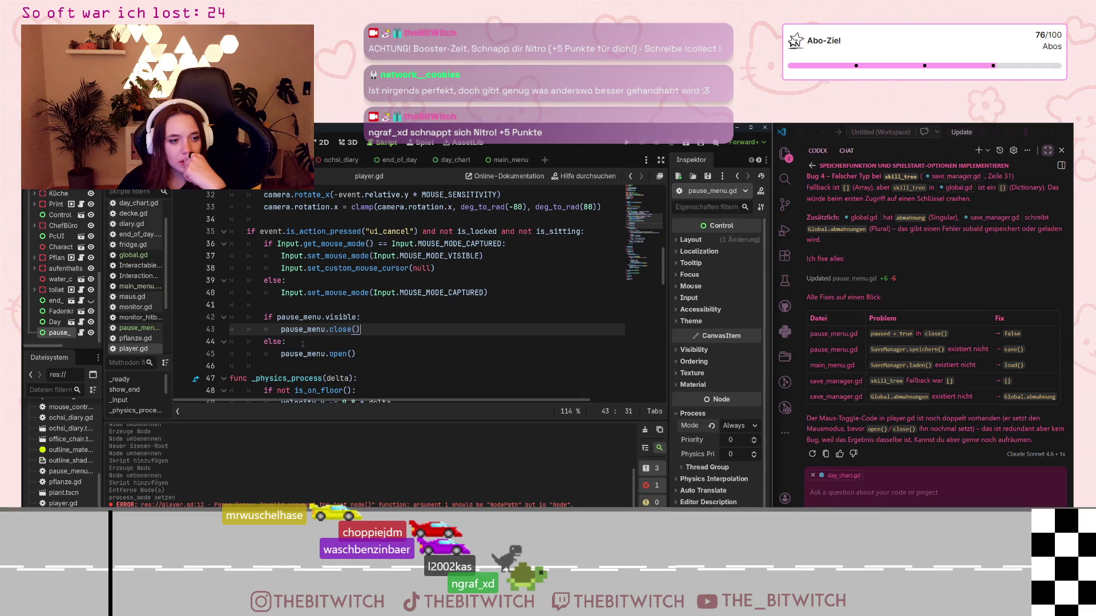
left_click(352, 354)
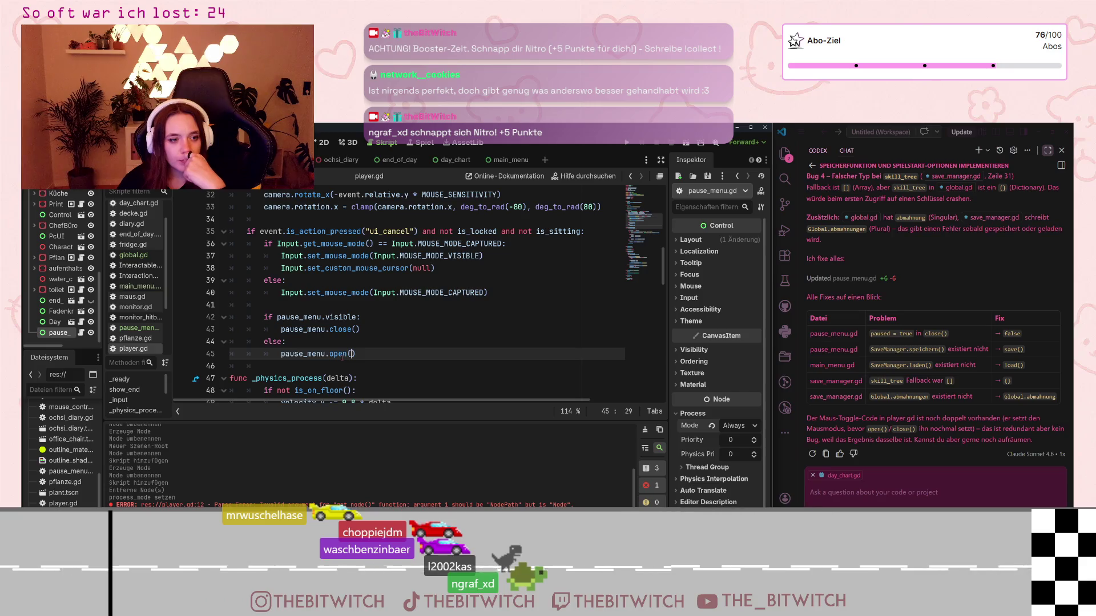
left_click_drag(368, 354, 281, 317)
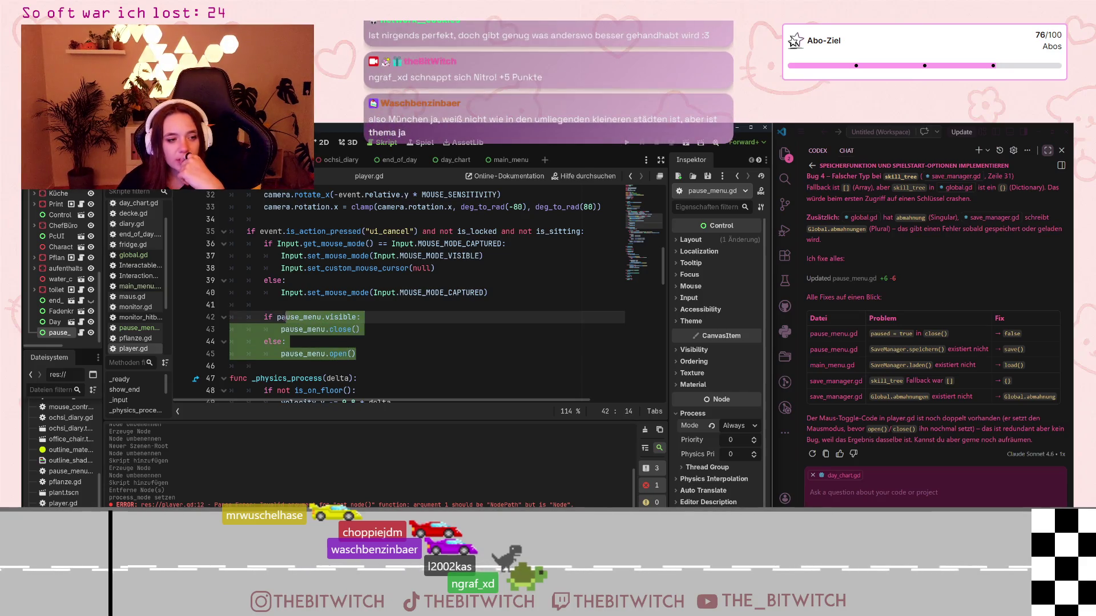
left_click(333, 329)
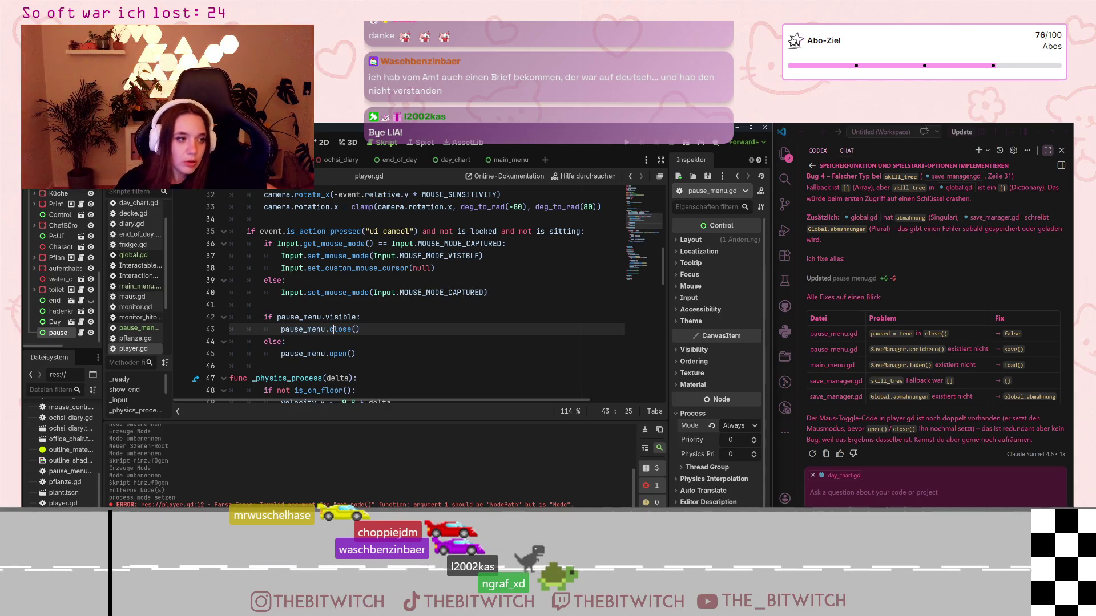
scroll(62, 277, "up", 10)
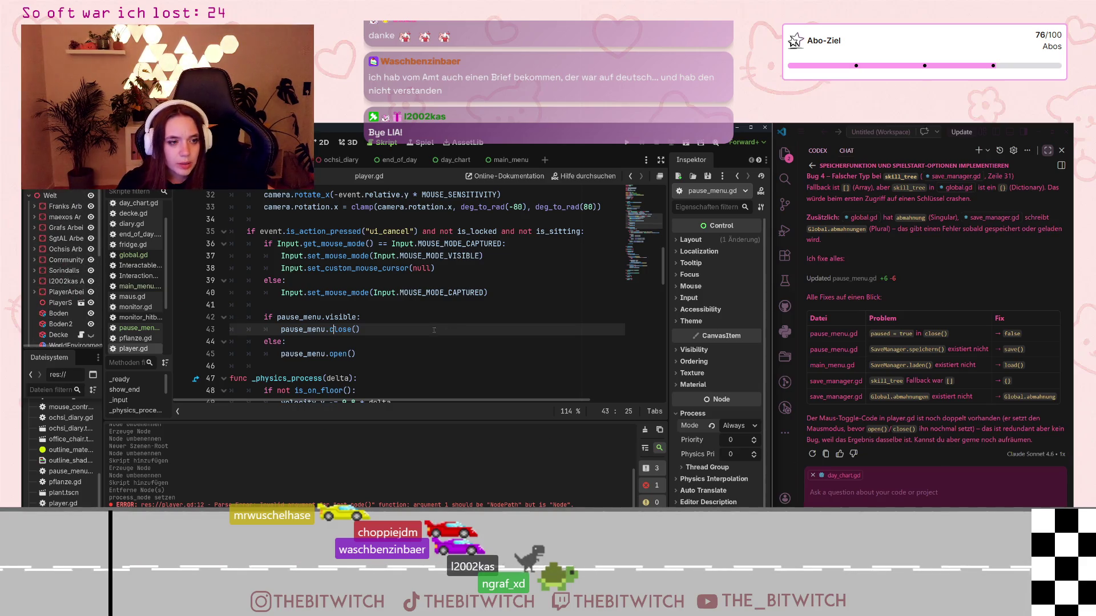
left_click(402, 352)
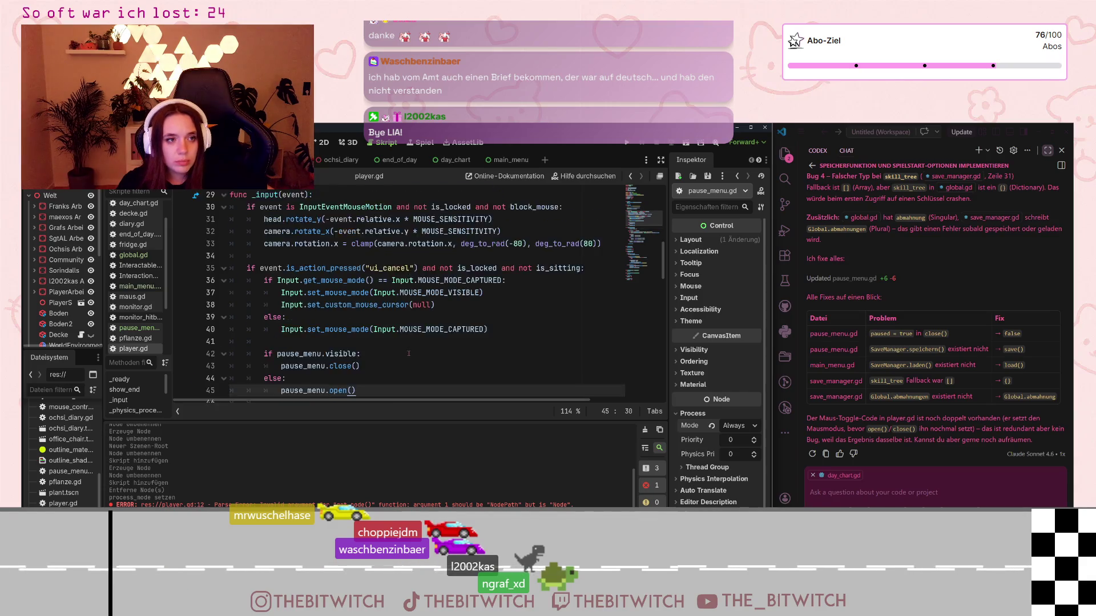
scroll(398, 353, "up", 3)
scroll(398, 354, "down", 7)
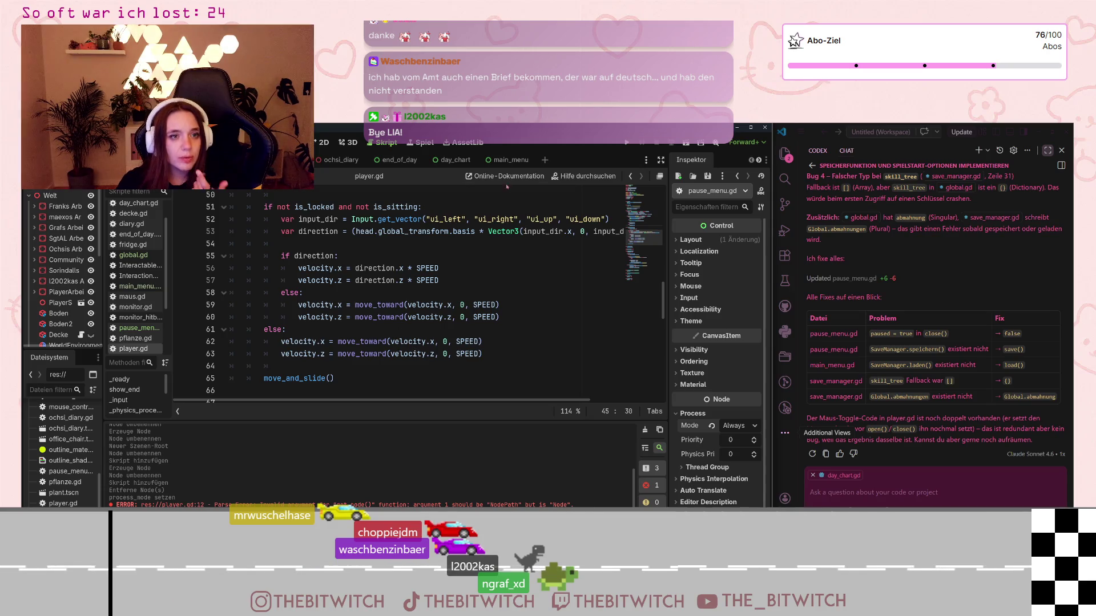
left_click(507, 162)
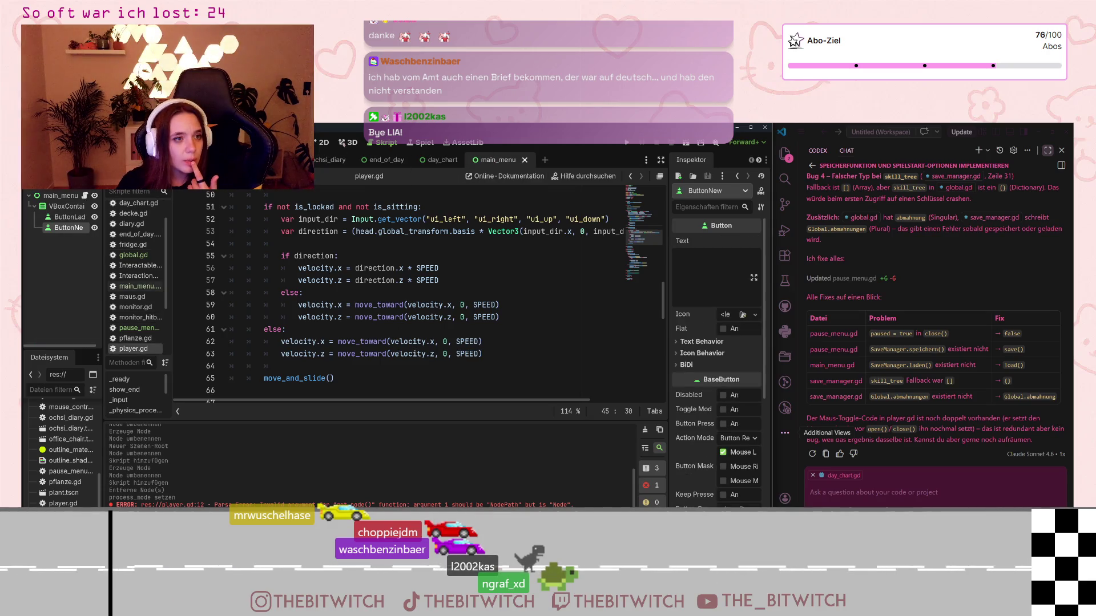
Show the main_menu scene in the 2D editor (Ctrl+F1) and zoom in and out on its buttons
key("ctrl+F1")
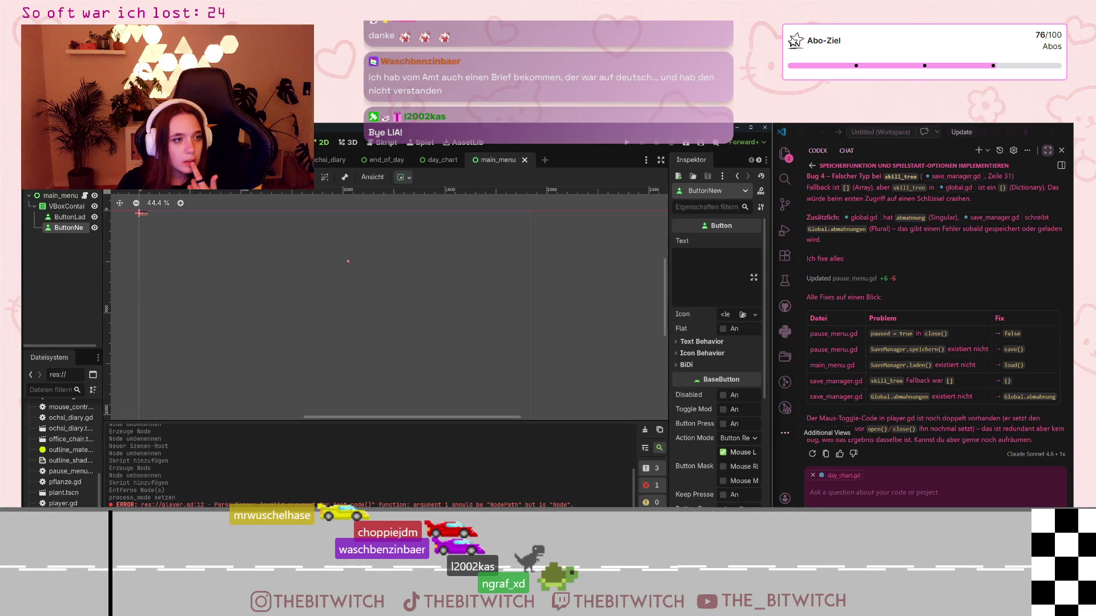
scroll(251, 206, "up", 10)
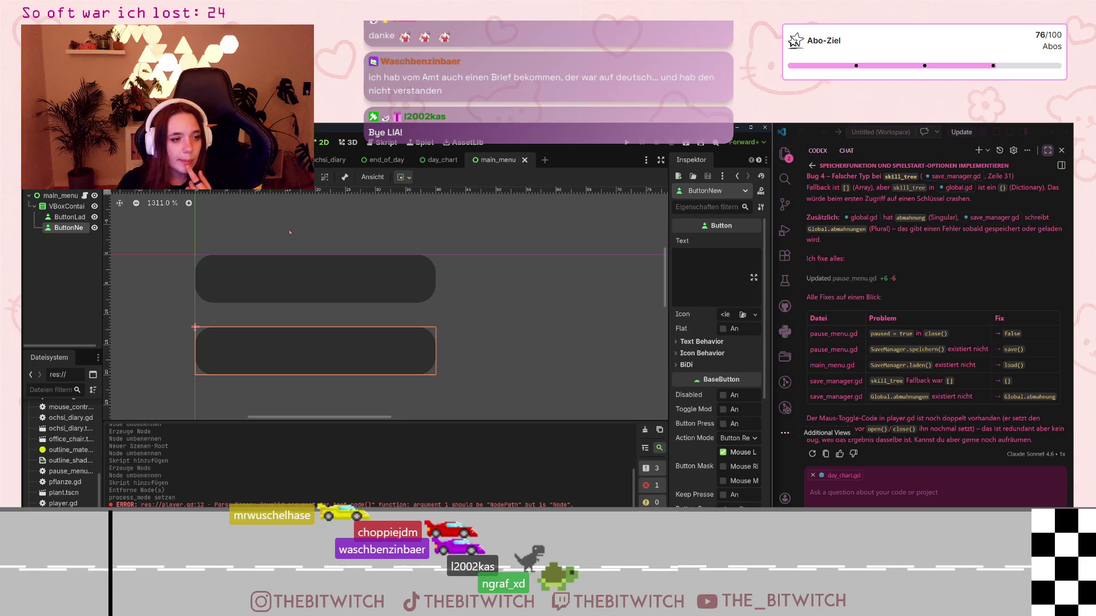
scroll(285, 240, "down", 11)
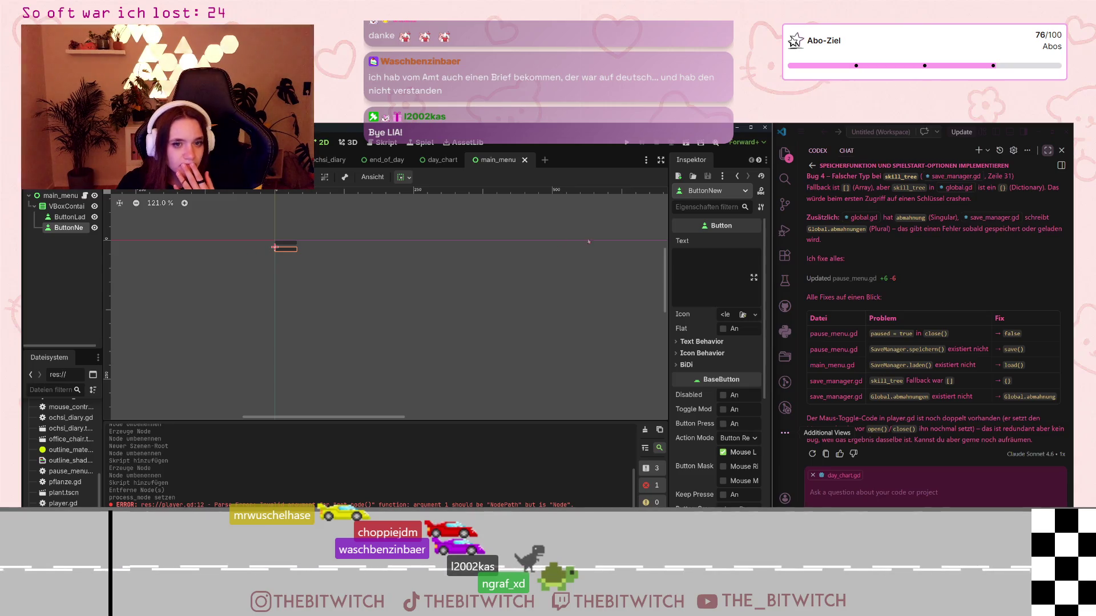
Set ButtonLaden's Text to 'Spielstand laden' in the Inspector
left_click(69, 216)
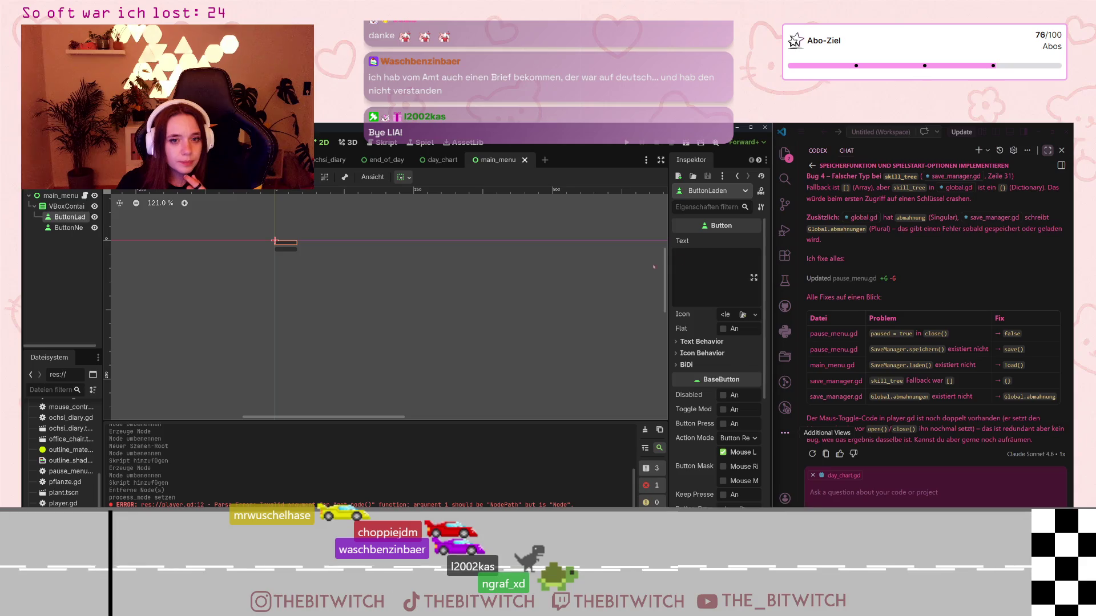
left_click(744, 292)
type("Laden")
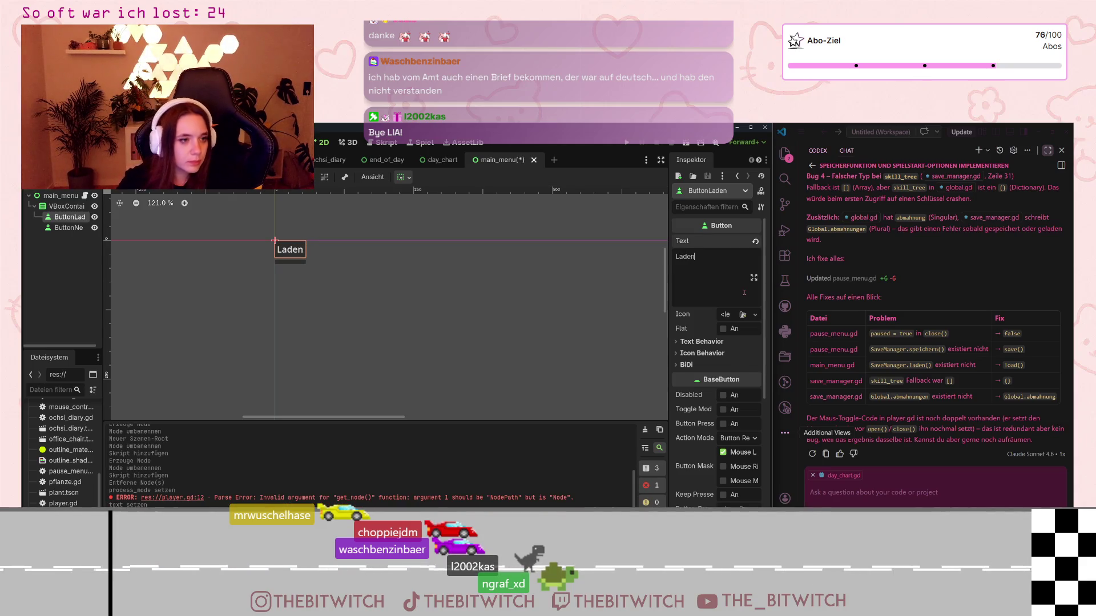
left_click(69, 227)
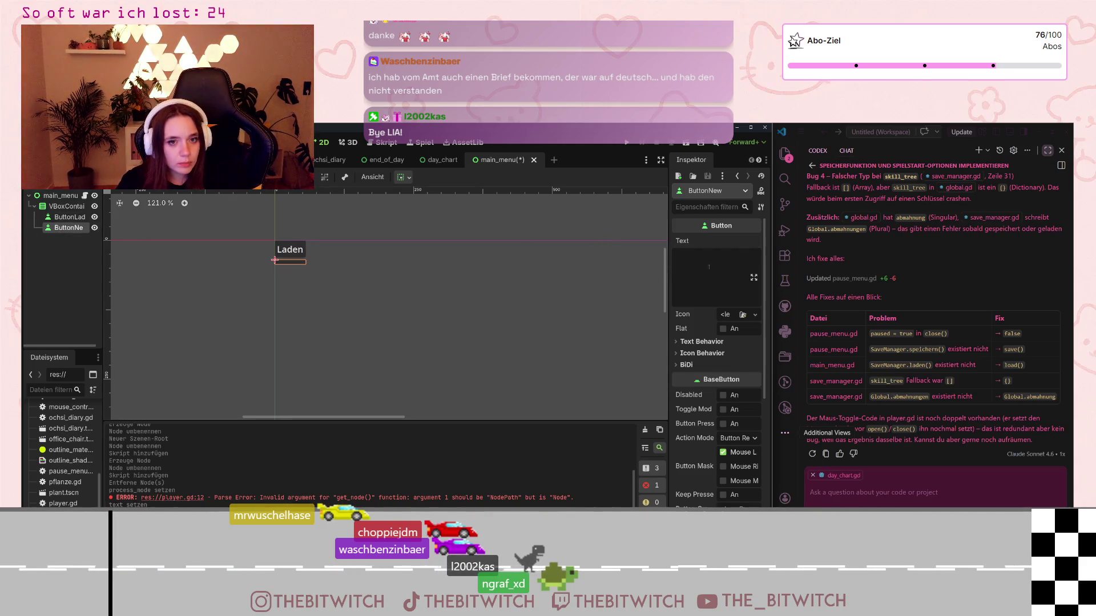
left_click(68, 218)
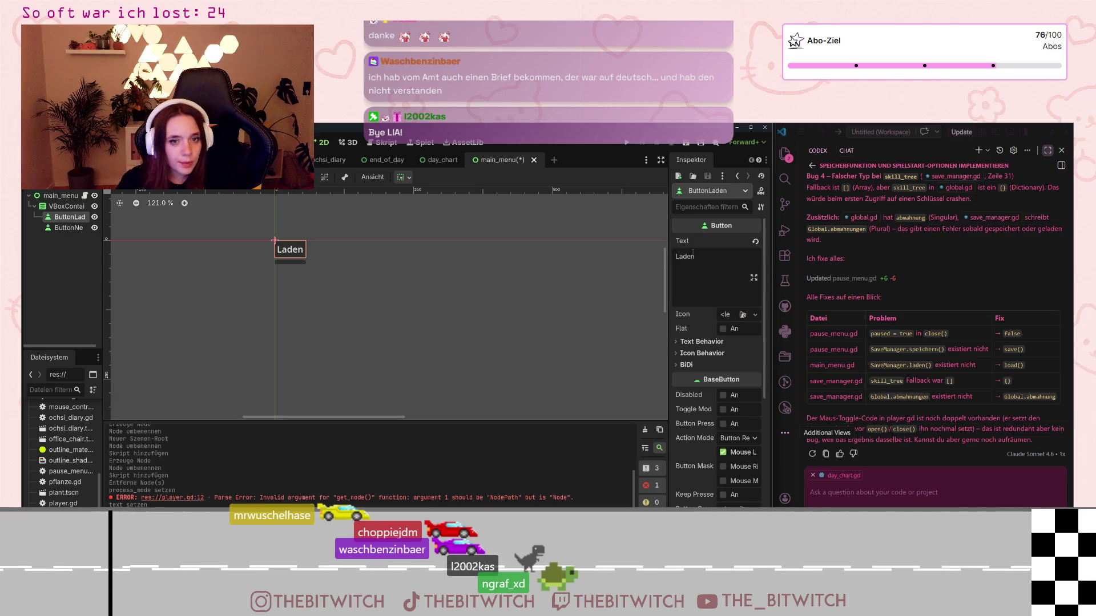
key("BackSpace")
type("Spielsta")
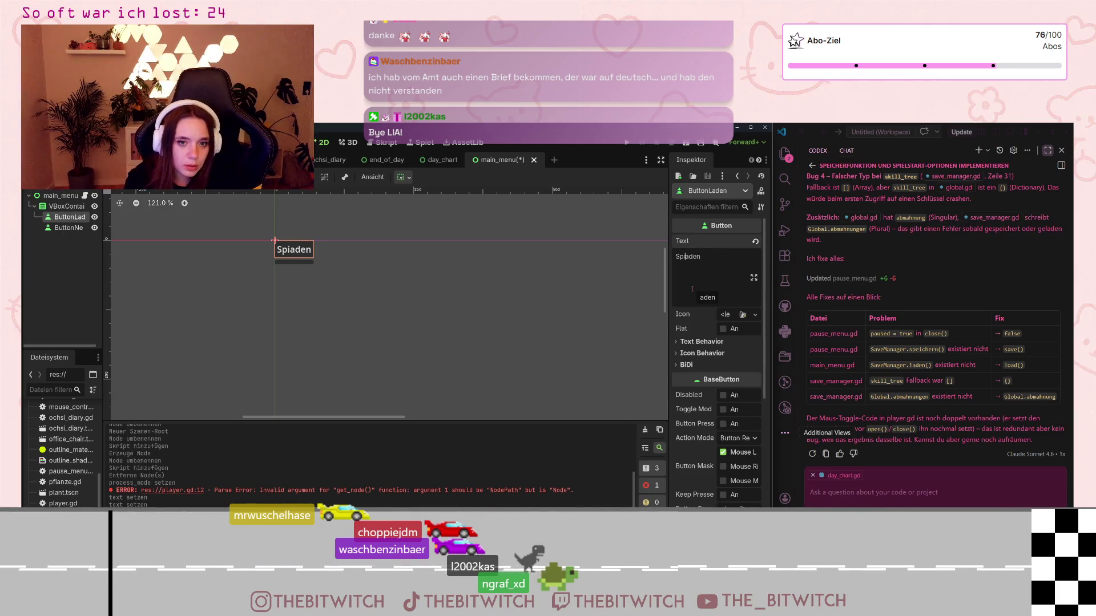
type("nd")
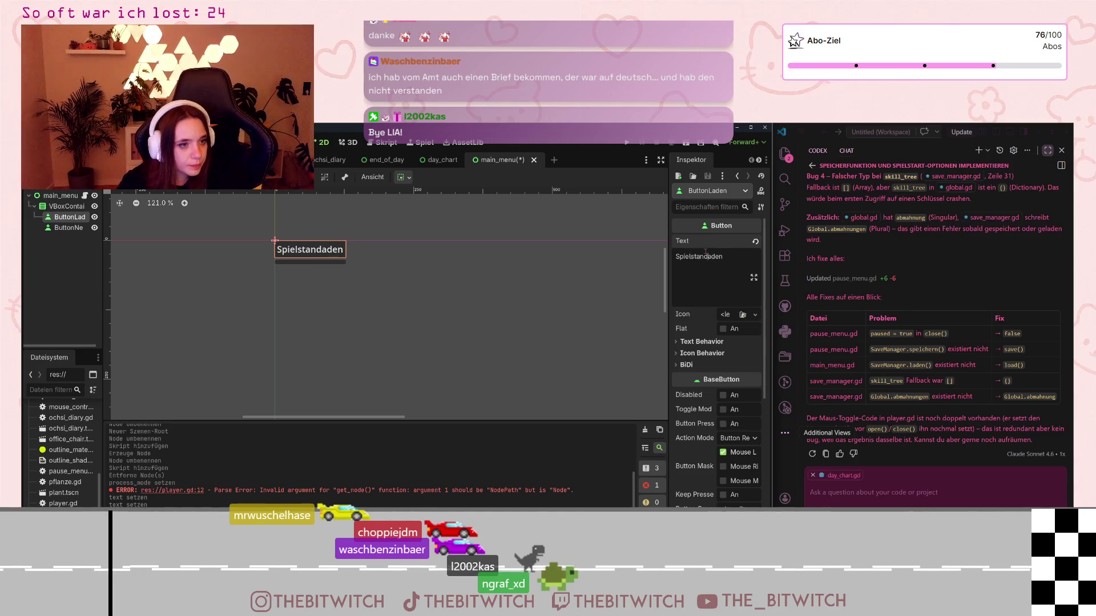
type(" l")
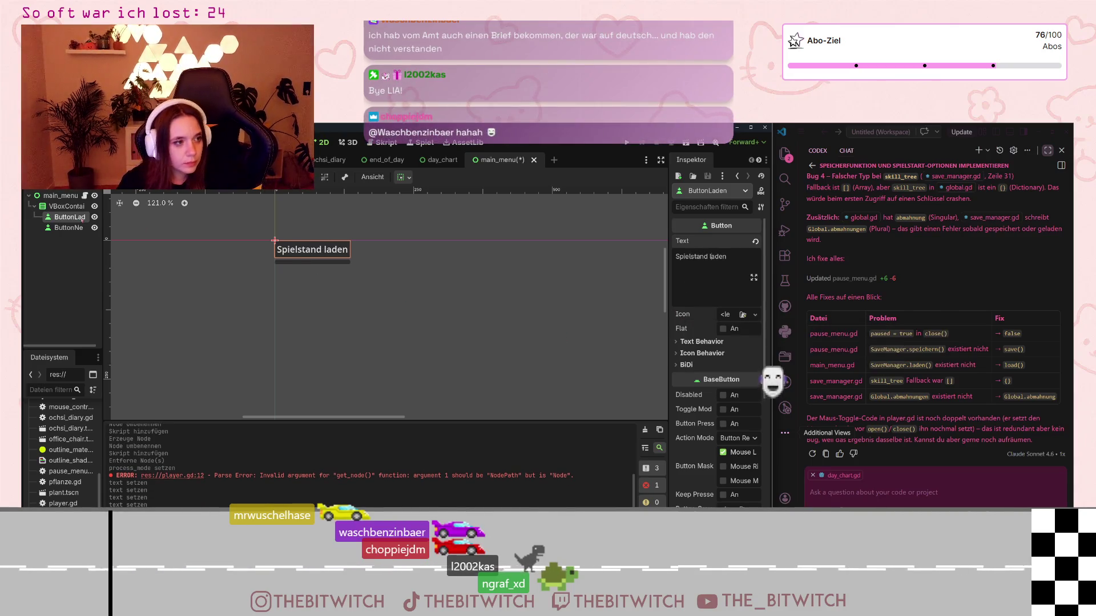
Set ButtonNew's Text to 'Neuer Spielstand'
left_click(68, 228)
left_click(701, 252)
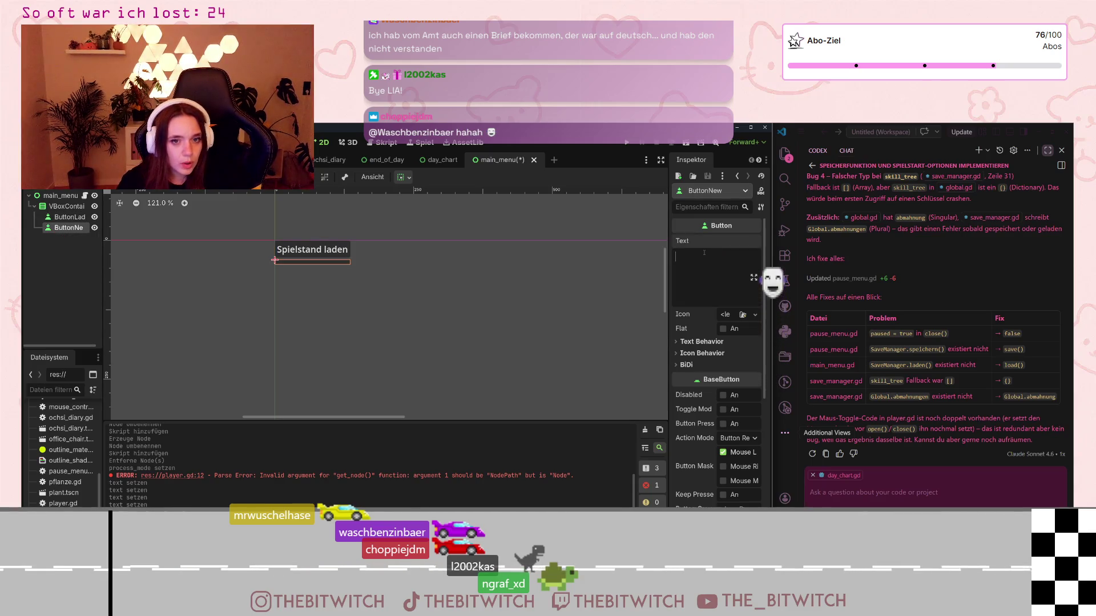
type("Neuer ")
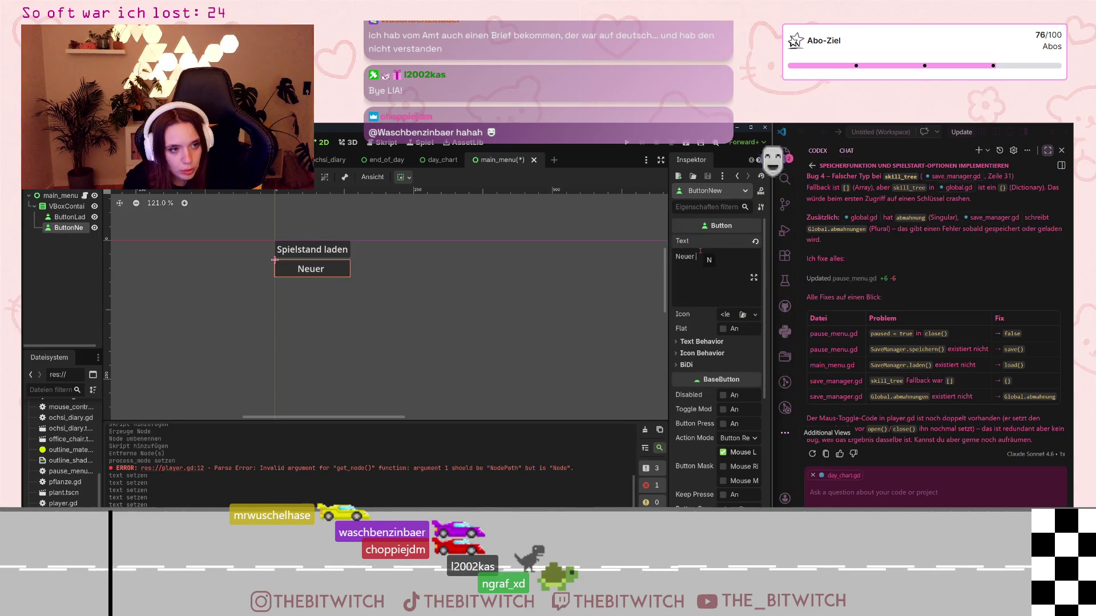
type("Spielstand")
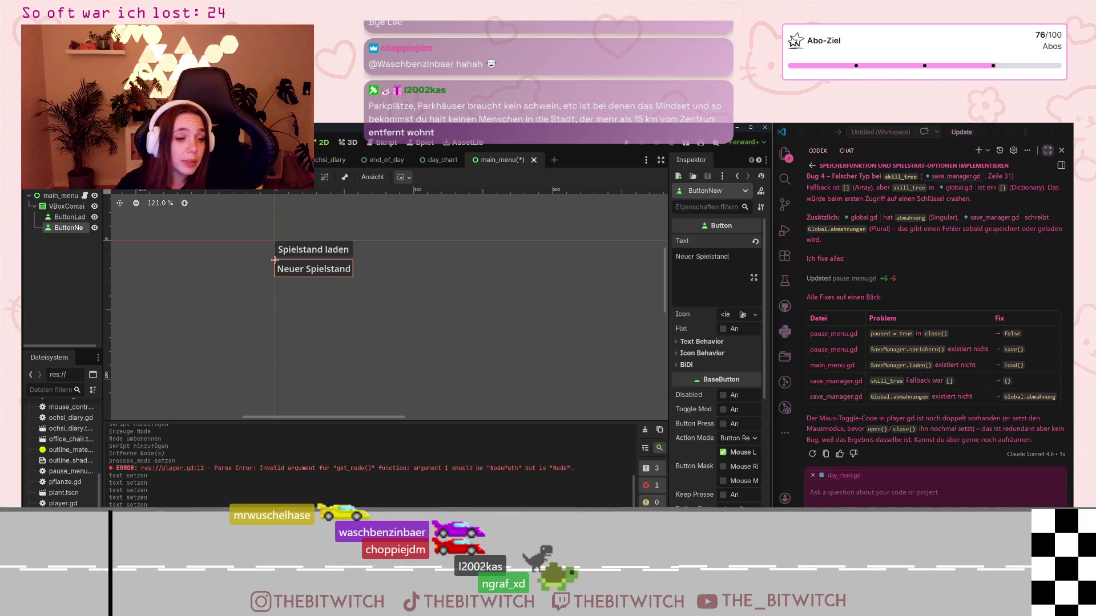
Select ButtonLaden and ButtonNew together and change their horizontal and vertical container alignment
scroll(599, 286, "down", 2)
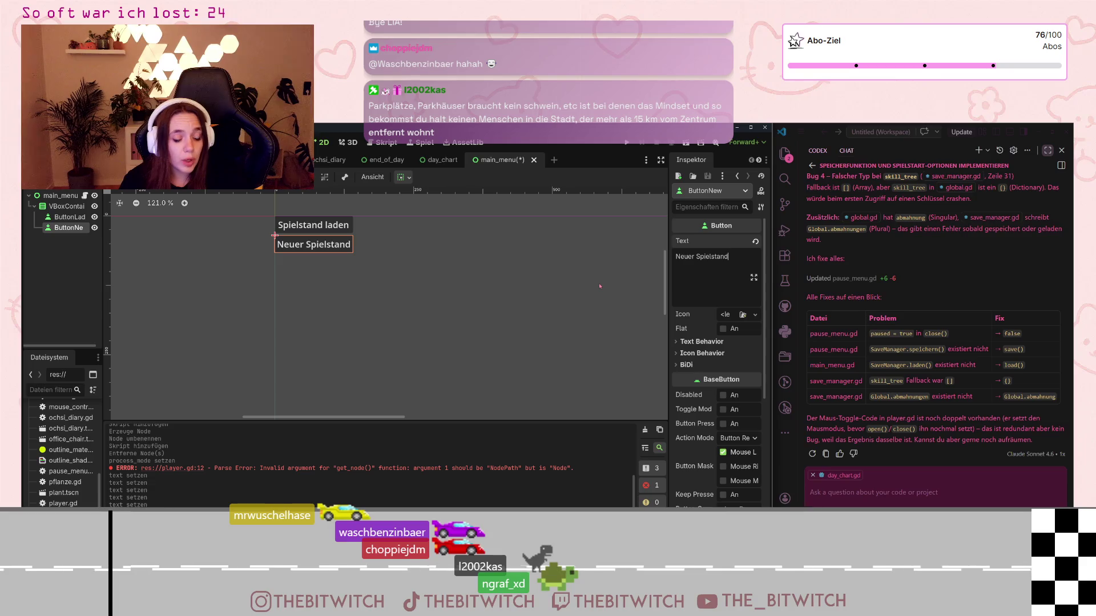
scroll(599, 286, "down", 5)
mouse_move(593, 316)
left_mouse_down()
mouse_move(408, 273)
mouse_move(263, 274)
left_mouse_up()
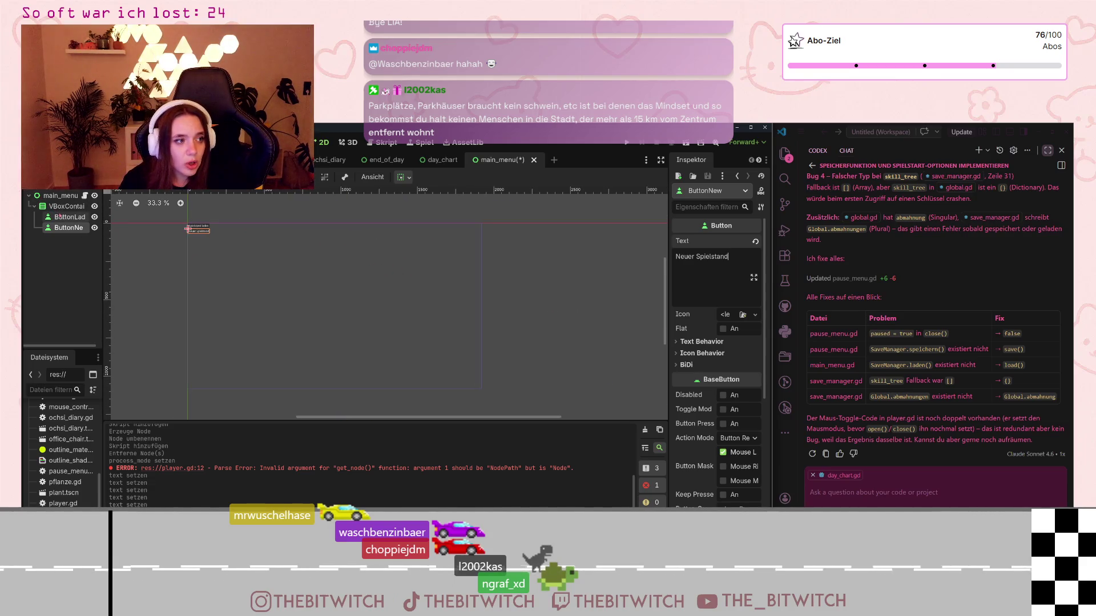
left_click(68, 217, "ctrl")
left_click(409, 178)
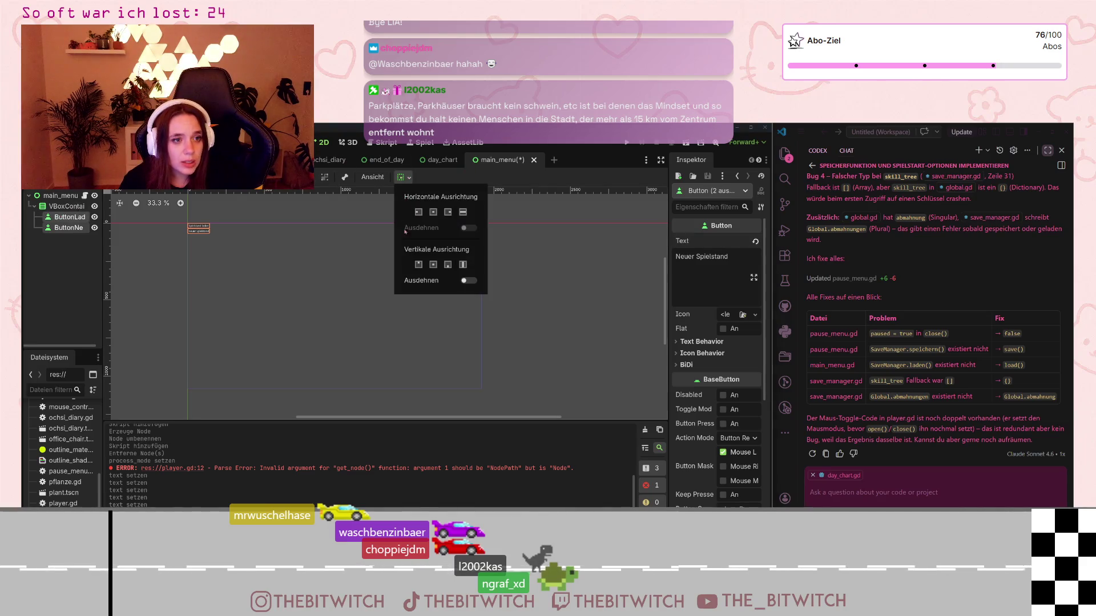
left_click(419, 211)
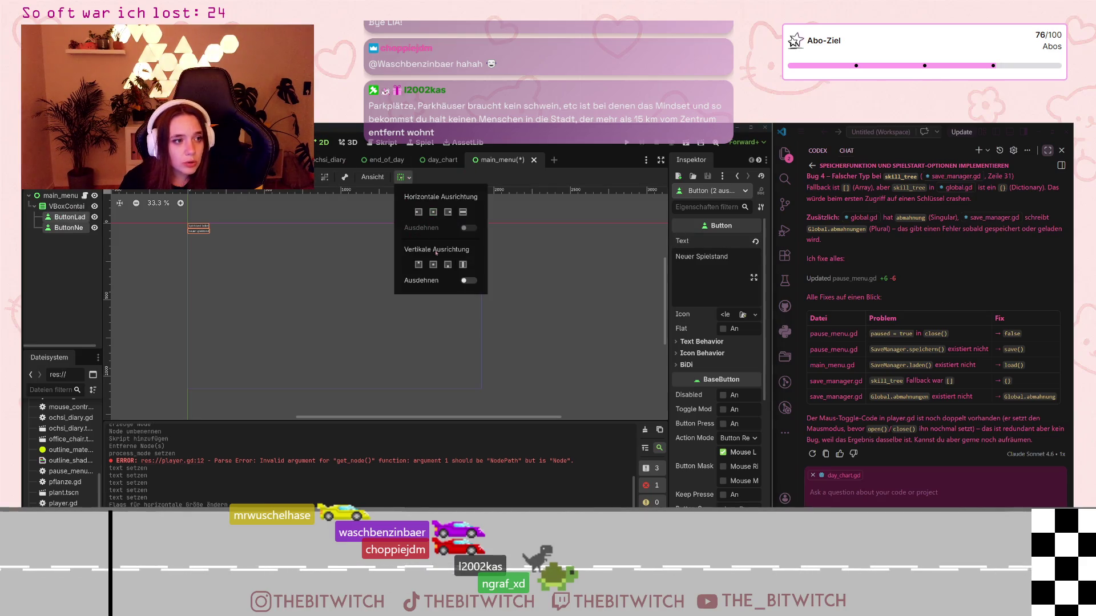
left_click(433, 212)
left_click(433, 264)
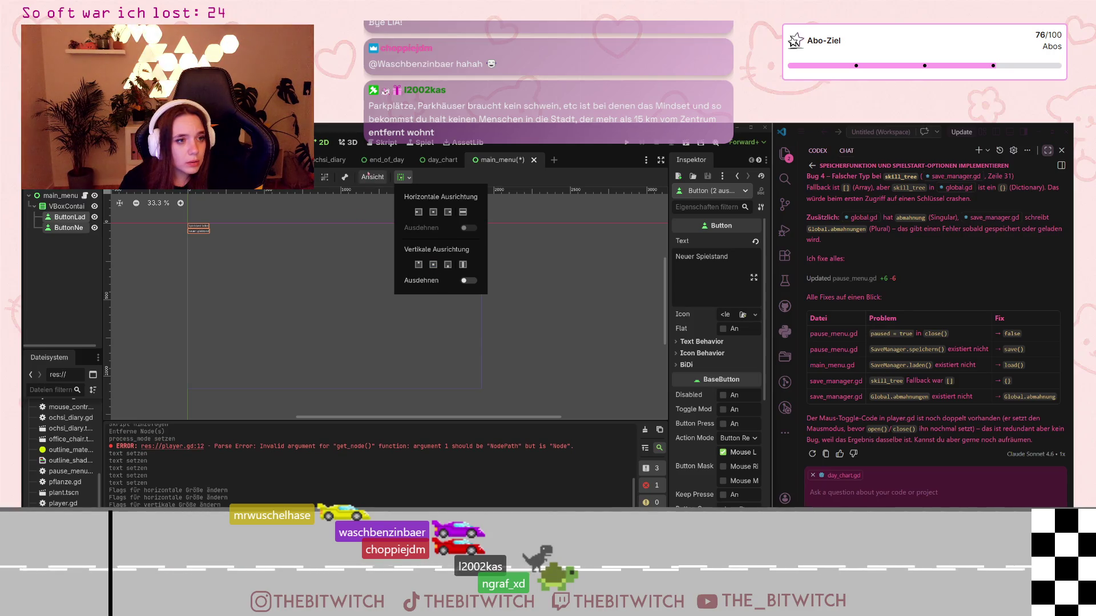
left_click(385, 177)
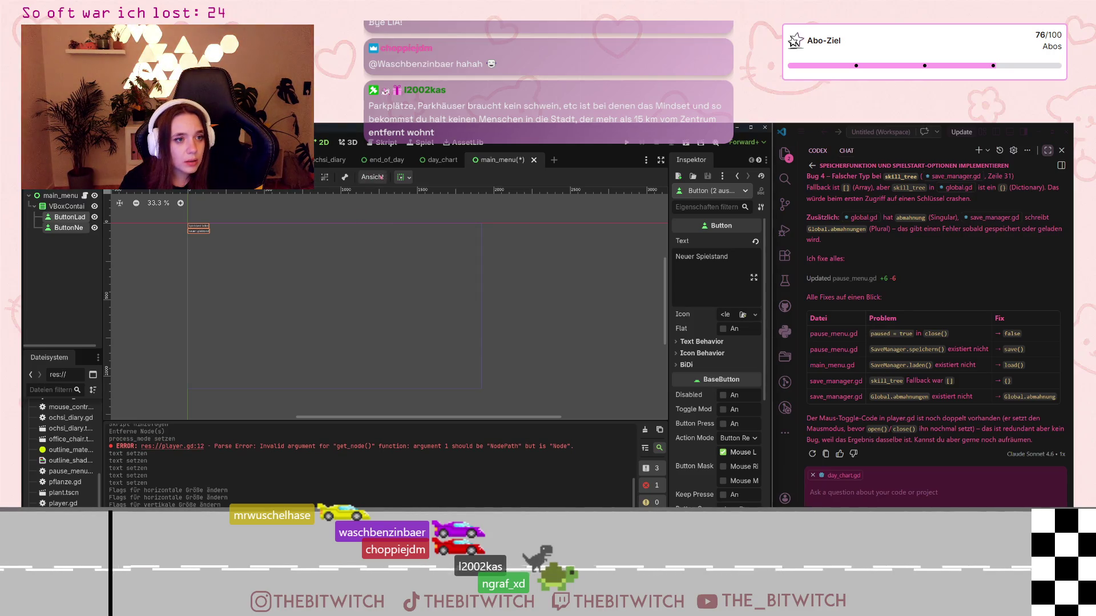
left_click(384, 177)
left_click(387, 178)
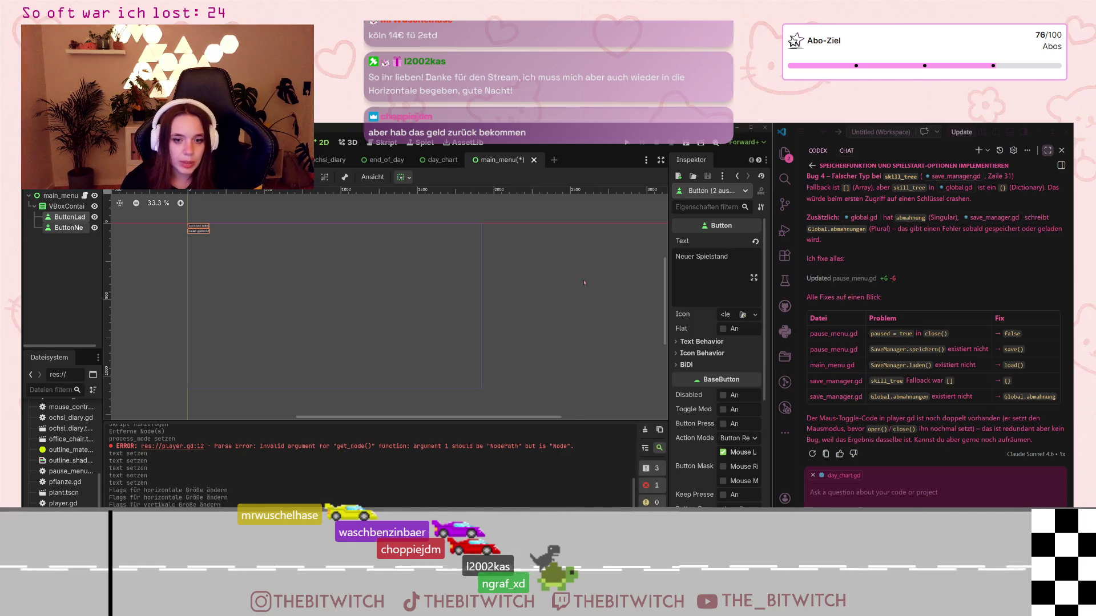
Select the VBoxContainer and apply the Center anchor preset
scroll(716, 306, "down", 5)
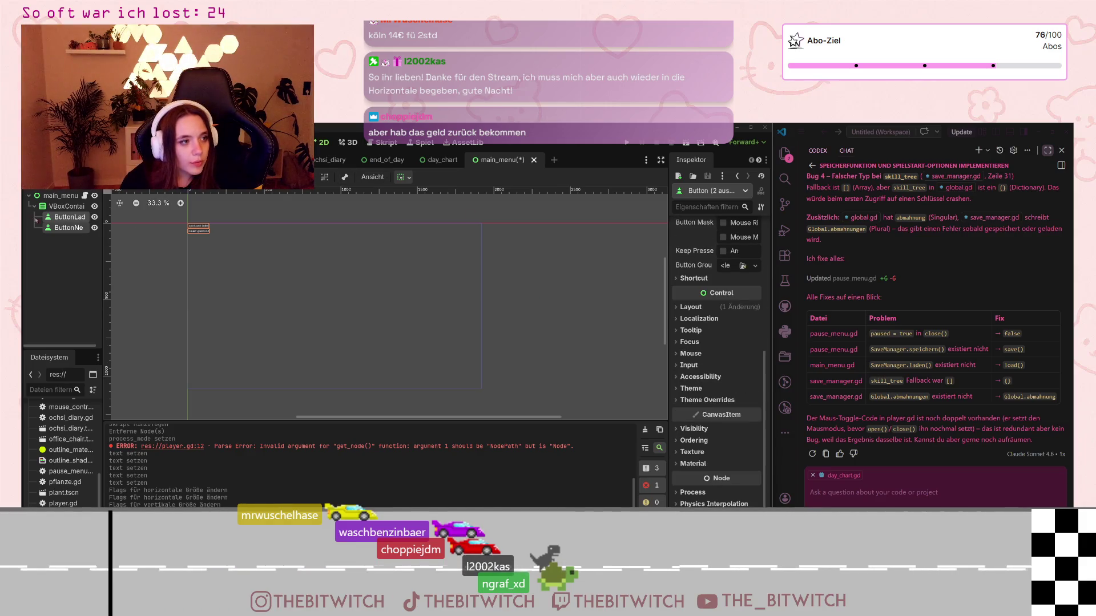
left_click(190, 225)
left_click(401, 177)
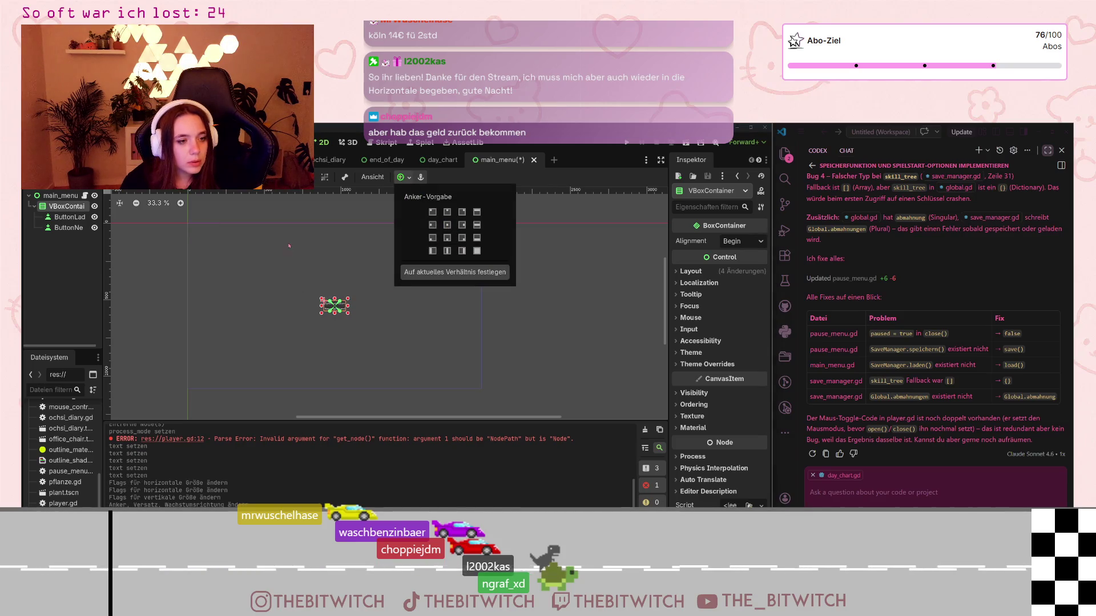
left_click(63, 206)
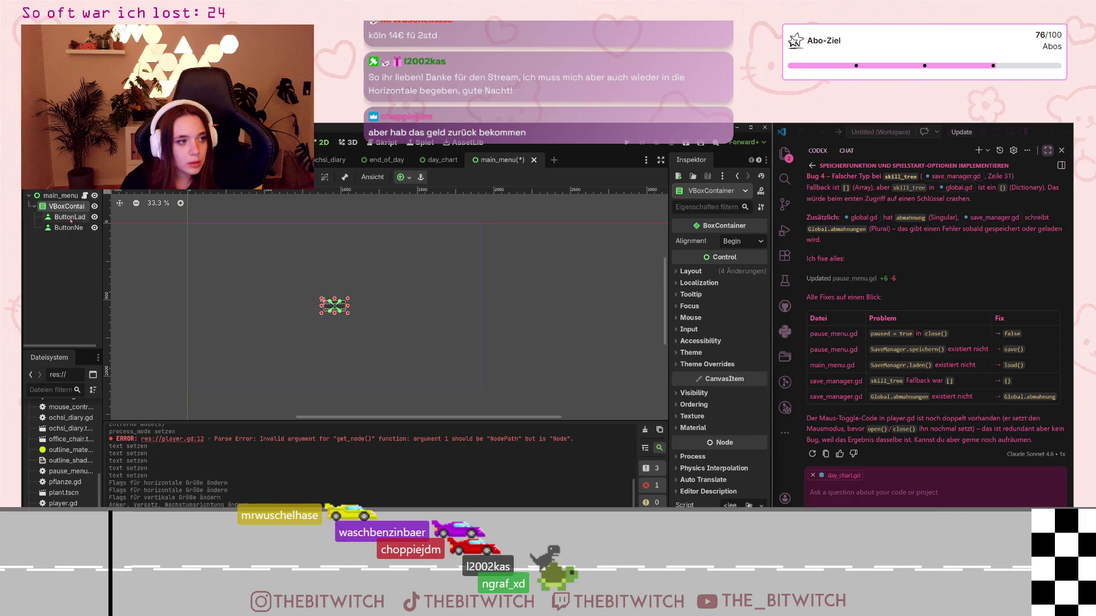
Select ButtonLaden and frame the canvas view on it
left_click(65, 218)
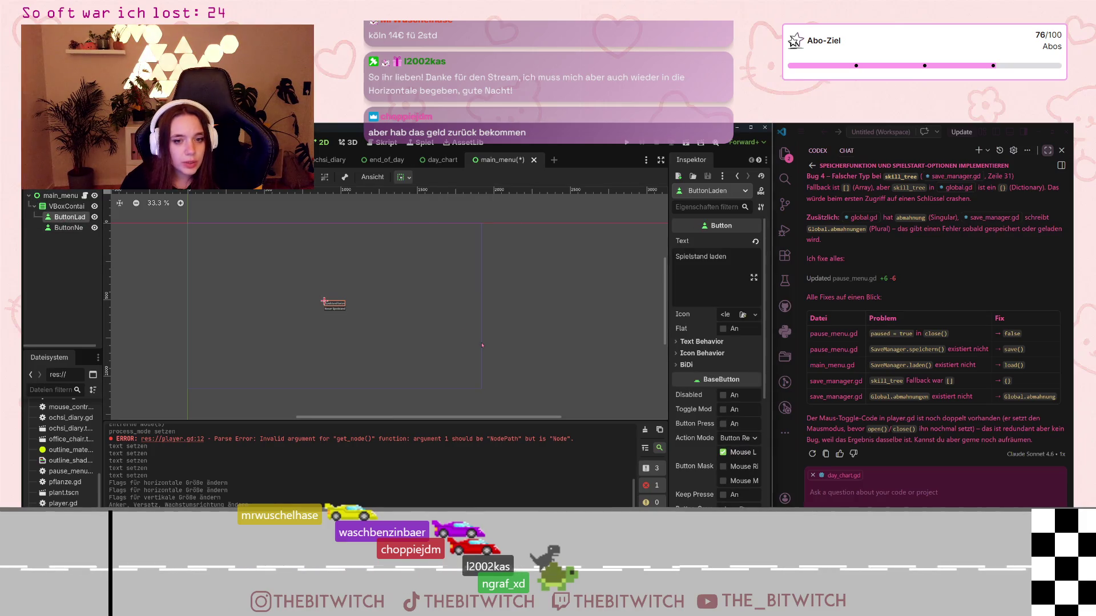
key("shift+f")
scroll(434, 323, "down", 5)
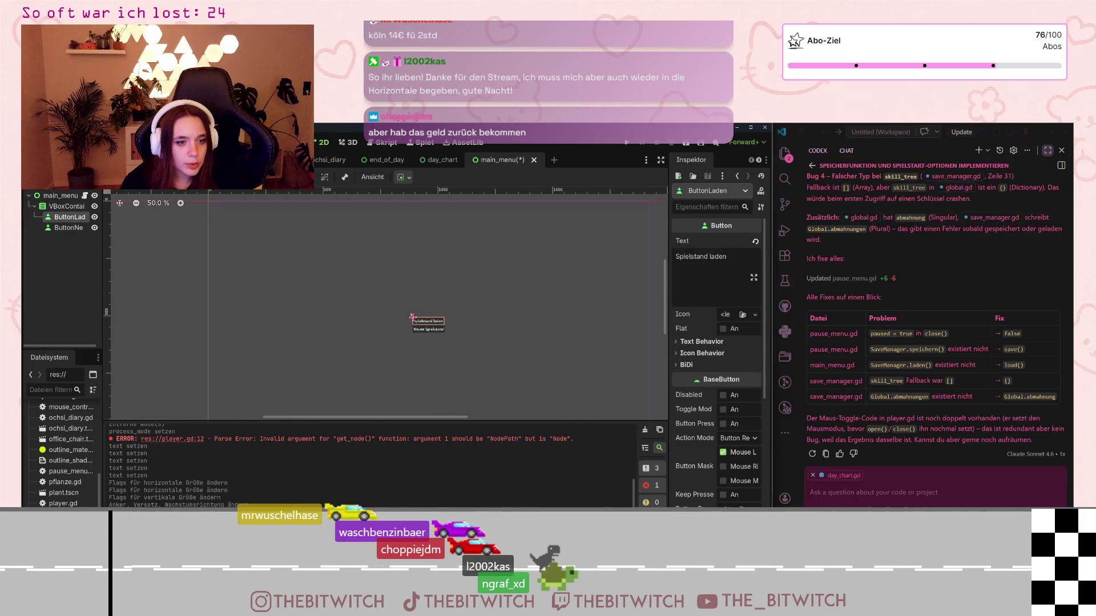
Set the 2D canvas zoom to 100% so both menu buttons show at actual size
key("1")
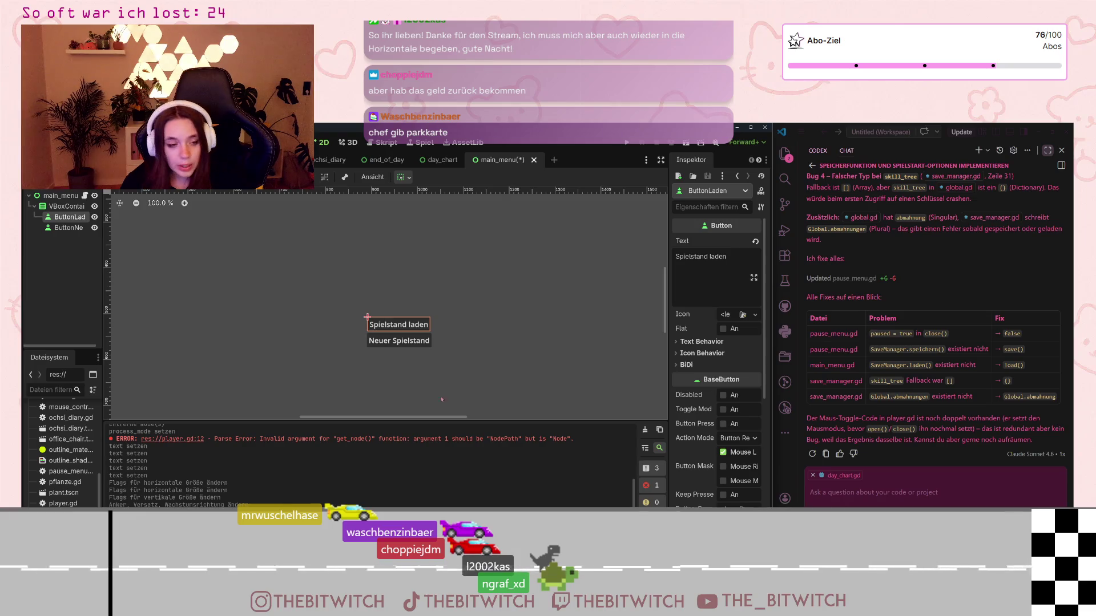
scroll(718, 340, "down", 10)
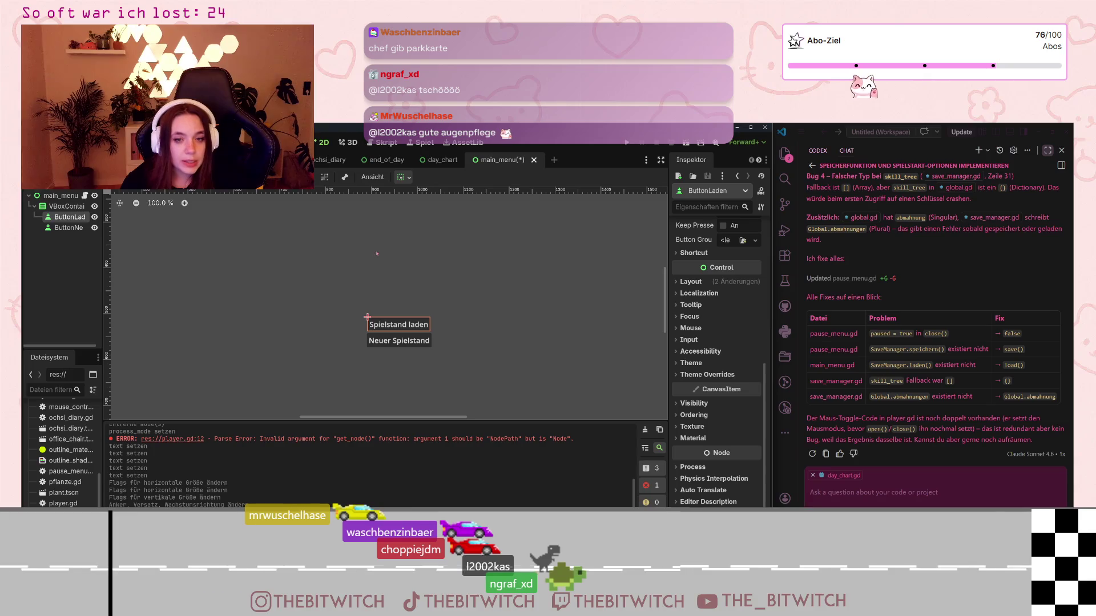
Expand ButtonLaden's Layout and Transform sections to inspect its 136 × 31 size and position
scroll(732, 310, "up", 2)
scroll(732, 309, "up", 8)
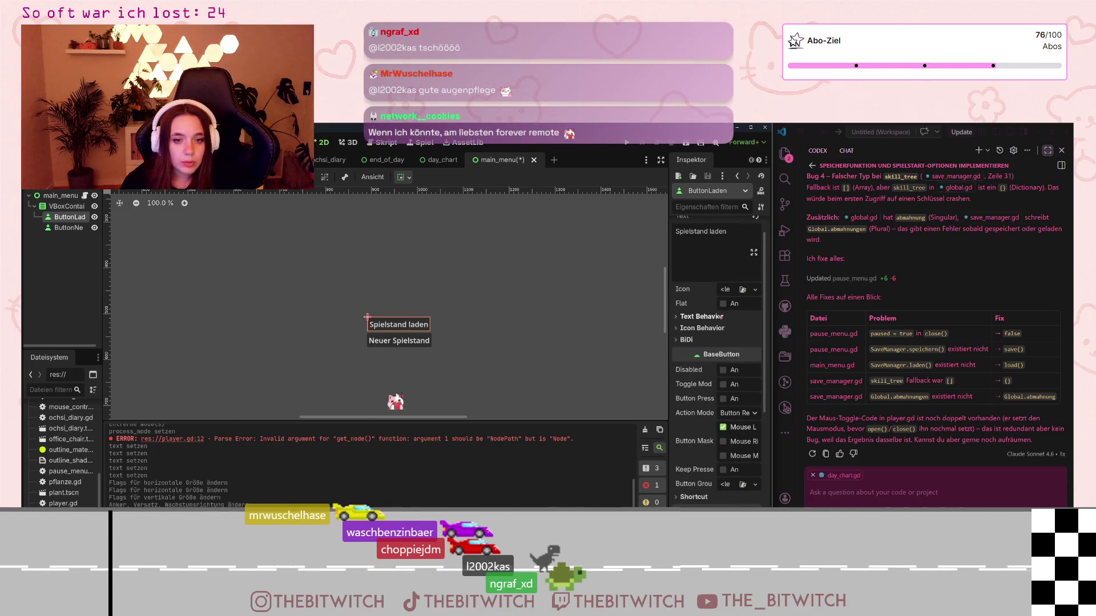
scroll(714, 324, "up", 1)
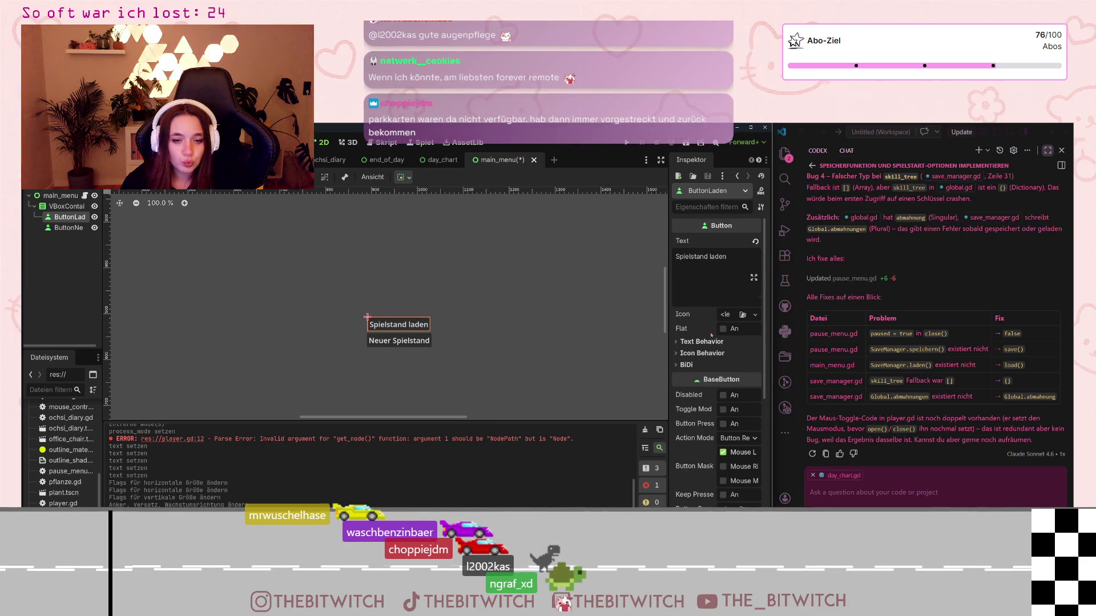
scroll(712, 330, "down", 5)
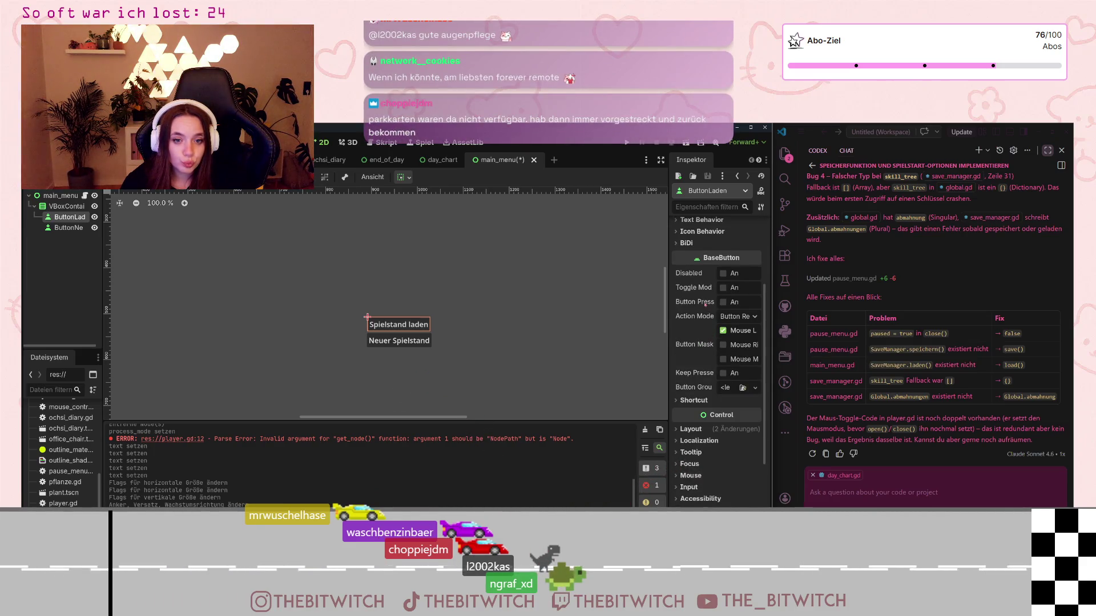
scroll(706, 305, "down", 5)
left_click(688, 308)
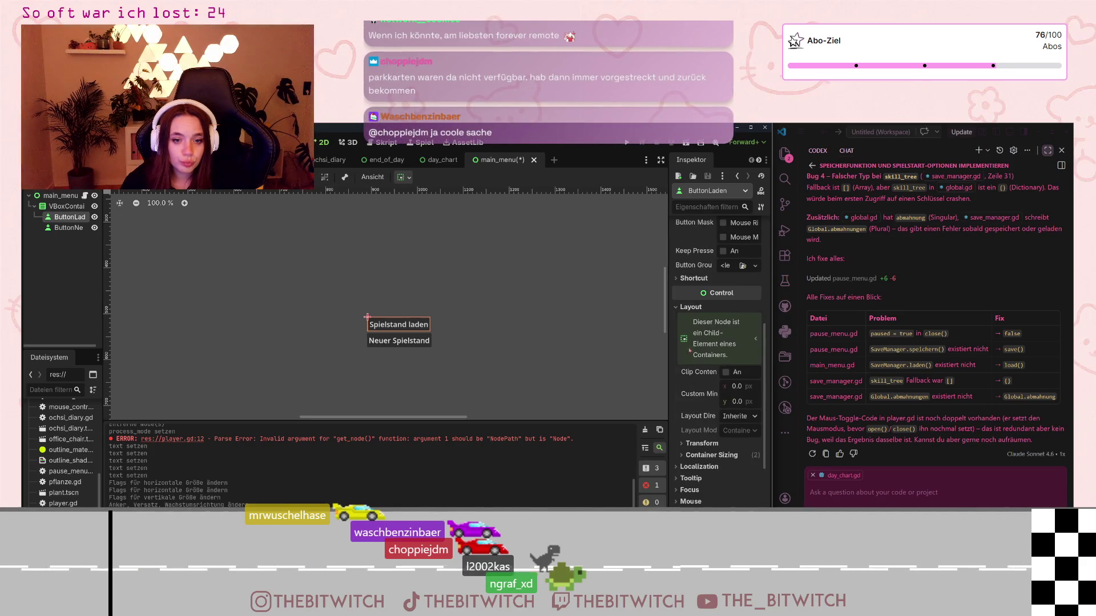
scroll(687, 366, "down", 5)
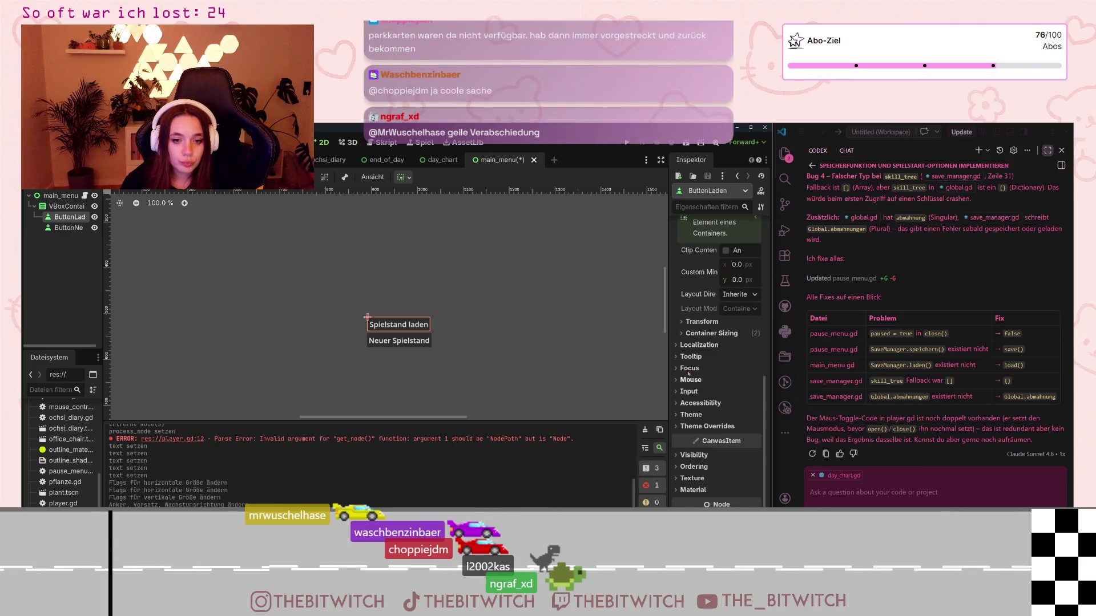
left_click(683, 322)
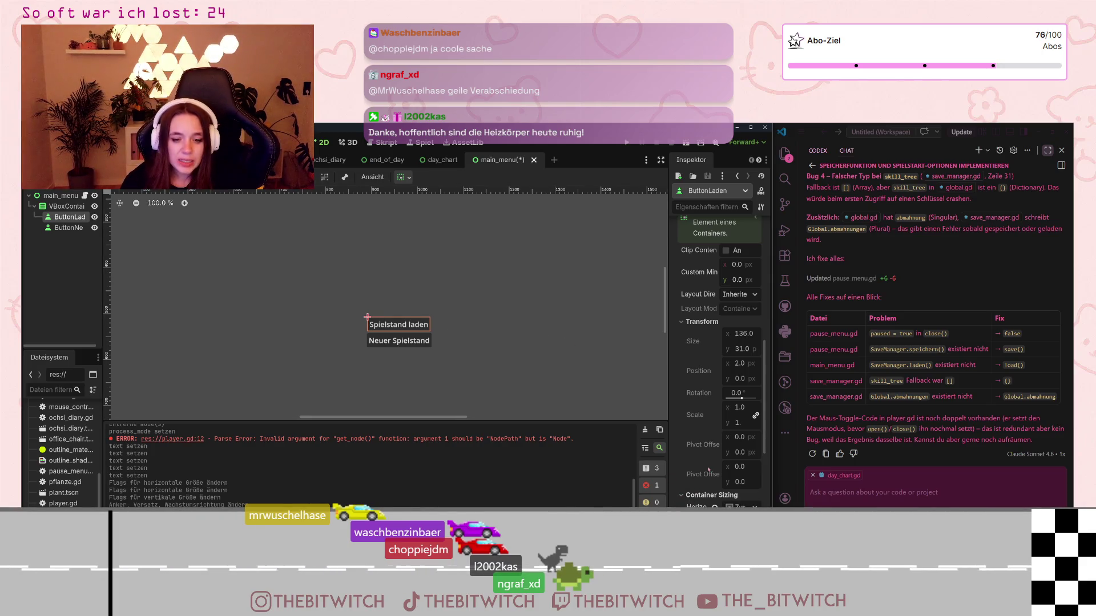
Expand ButtonLaden's Theme properties, then select the Neuer Spielstand button
scroll(708, 469, "down", 2)
scroll(701, 466, "down", 2)
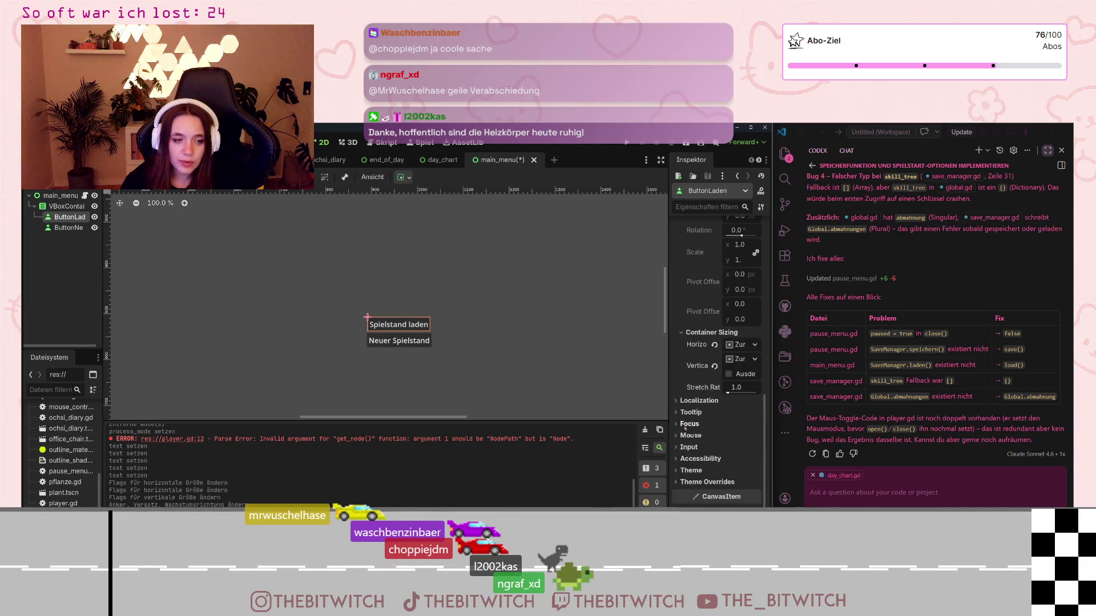
scroll(698, 453, "up", 3)
scroll(698, 454, "up", 5)
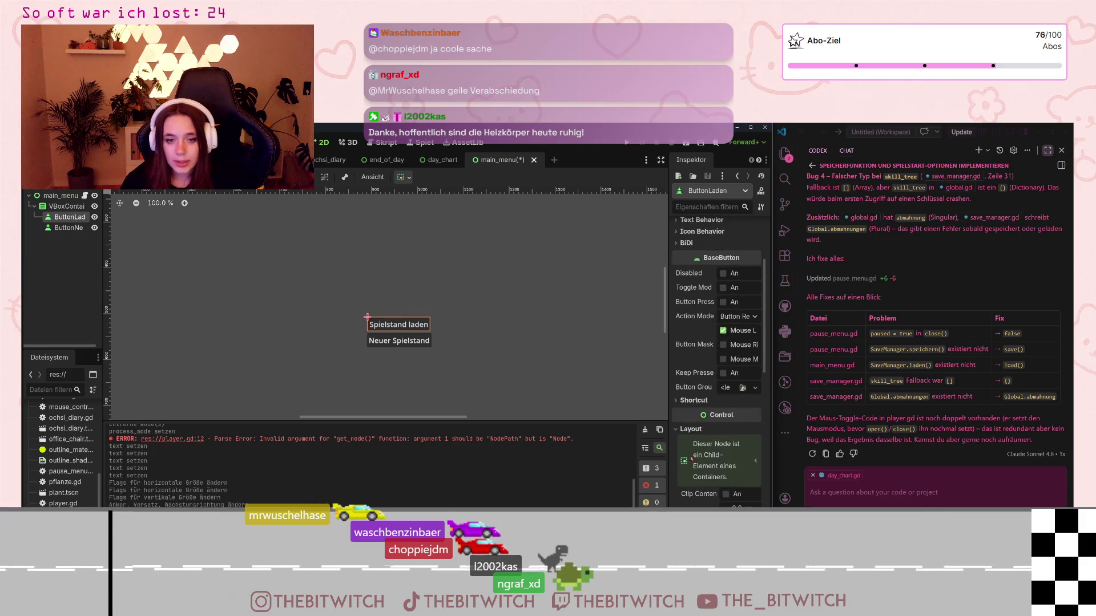
scroll(689, 457, "down", 4)
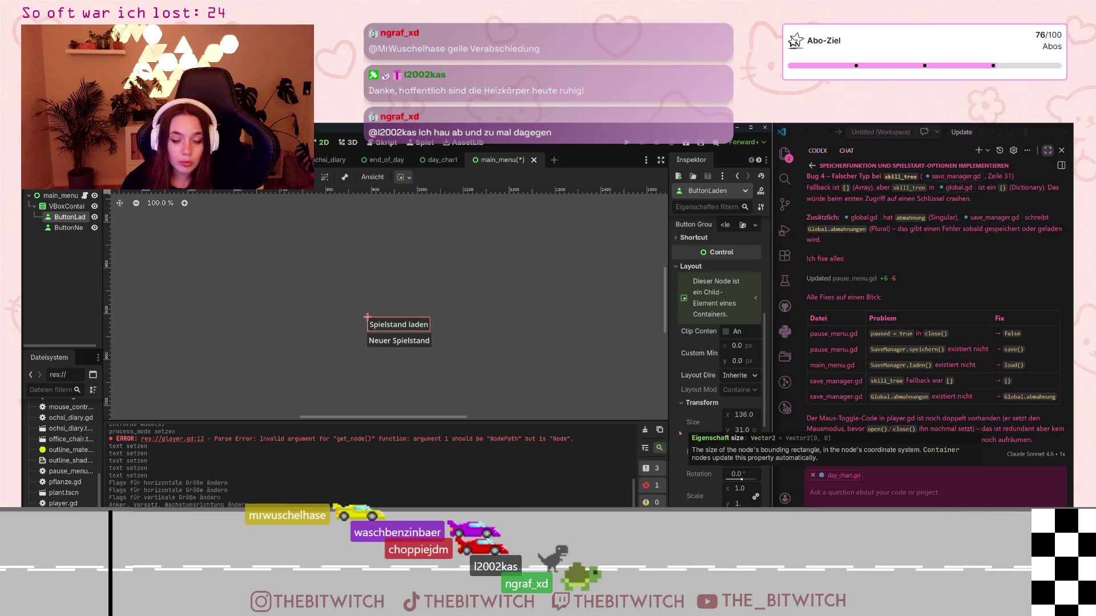
scroll(697, 433, "down", 3)
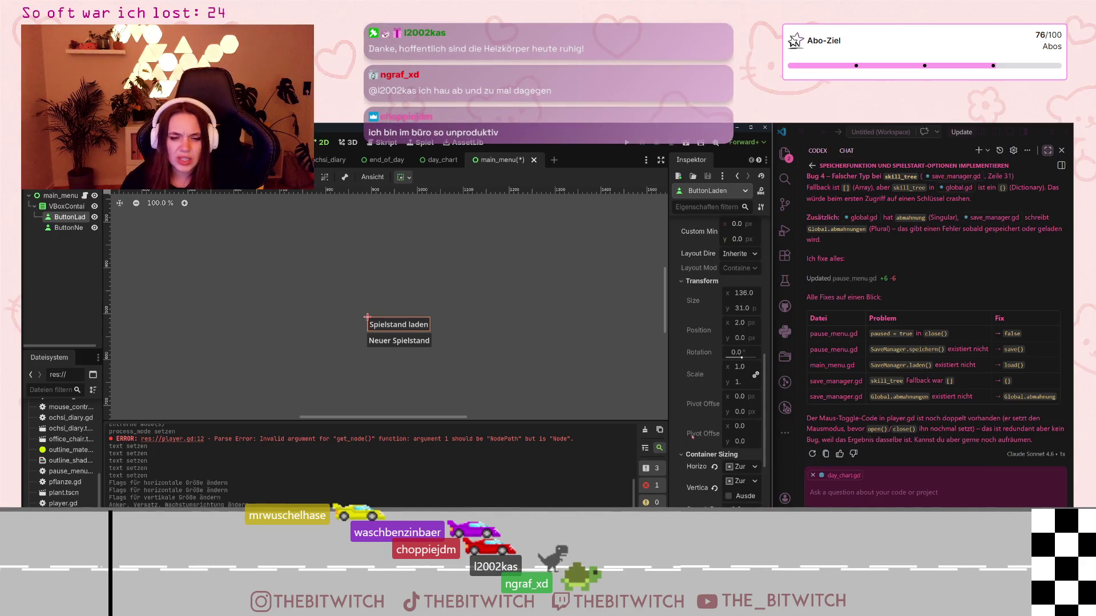
scroll(696, 433, "down", 5)
scroll(690, 435, "down", 3)
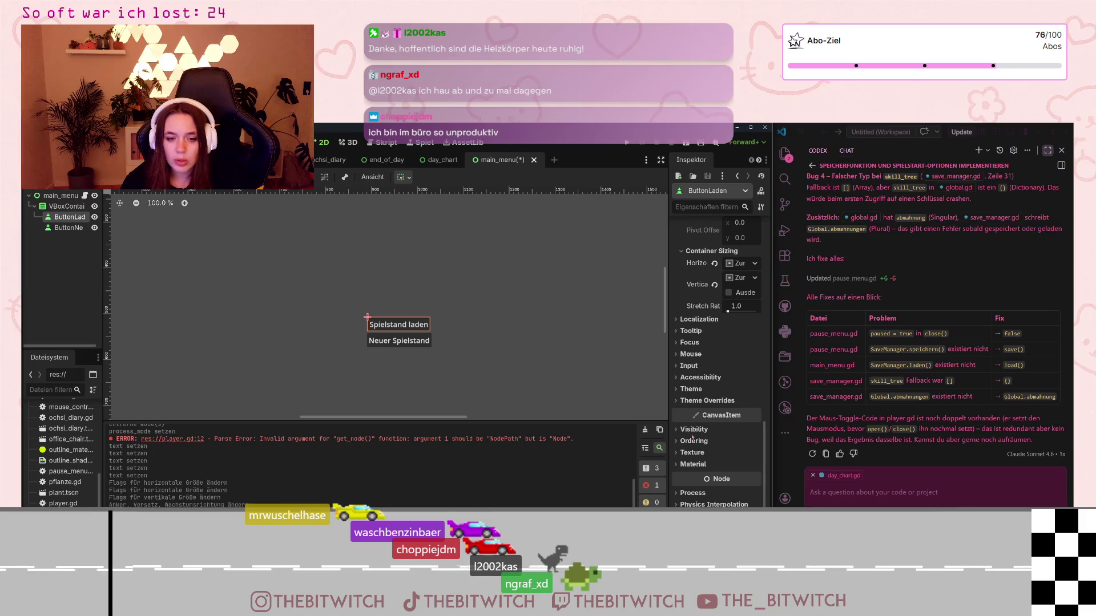
left_click(676, 388)
scroll(713, 372, "up", 10)
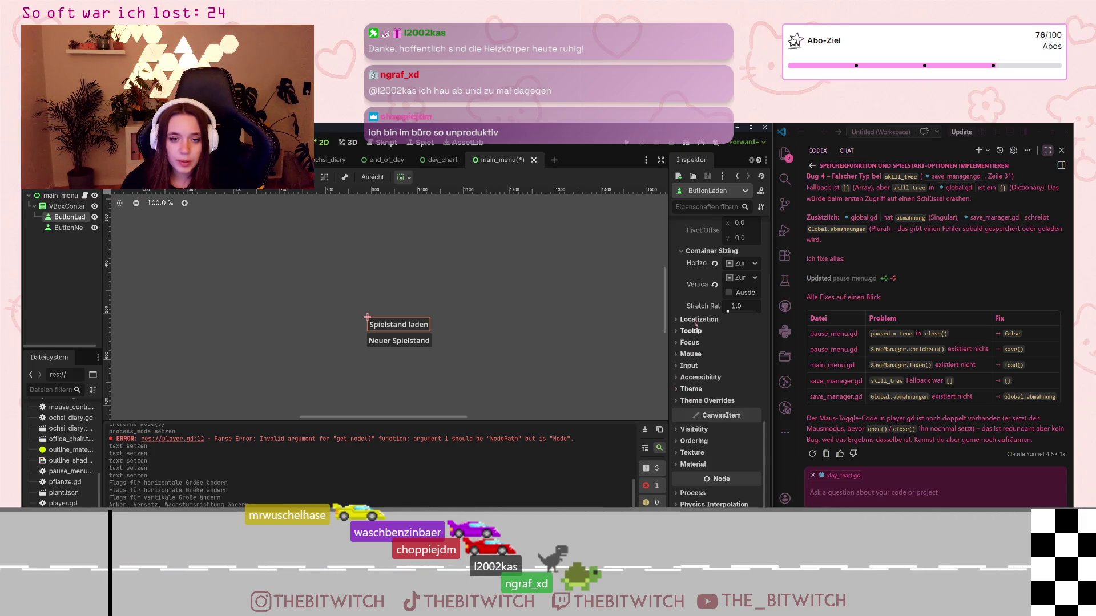
scroll(713, 372, "down", 4)
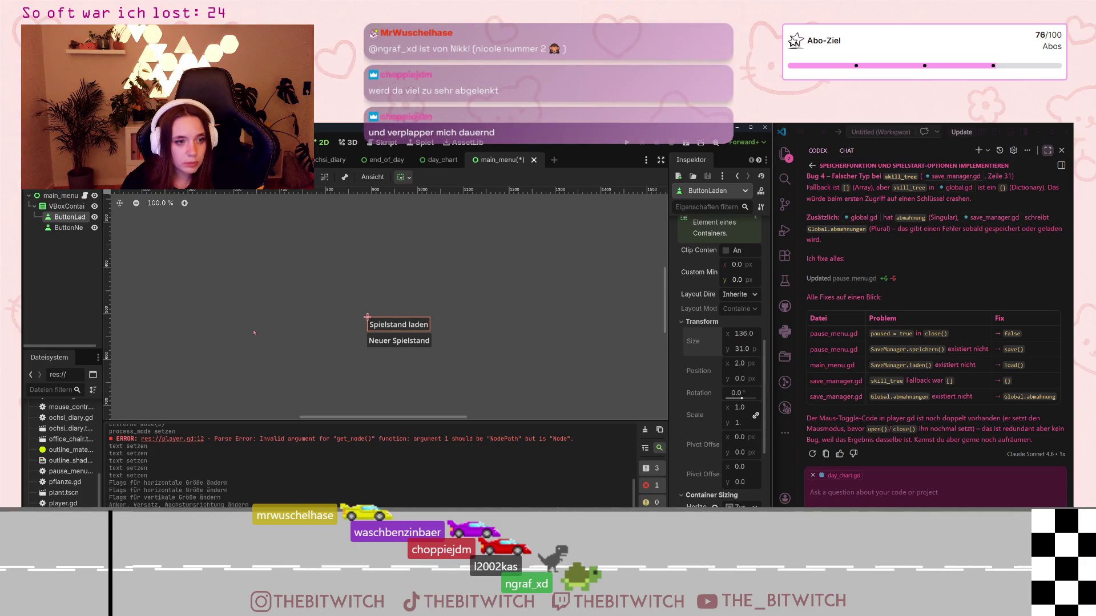
left_click(378, 341)
left_click(385, 324)
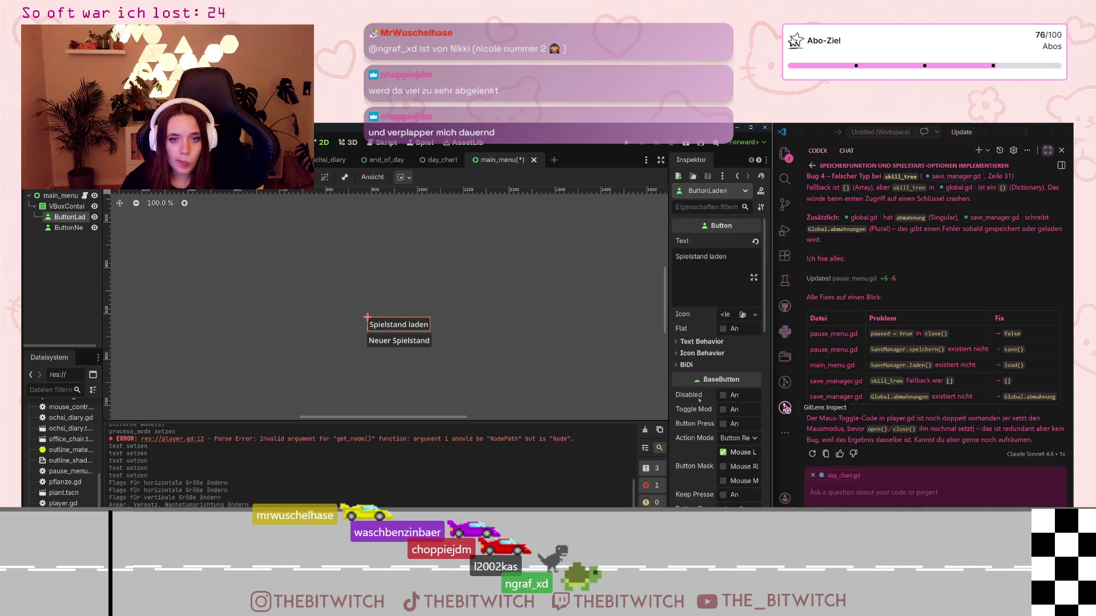
scroll(699, 401, "down", 3)
mouse_move(699, 401)
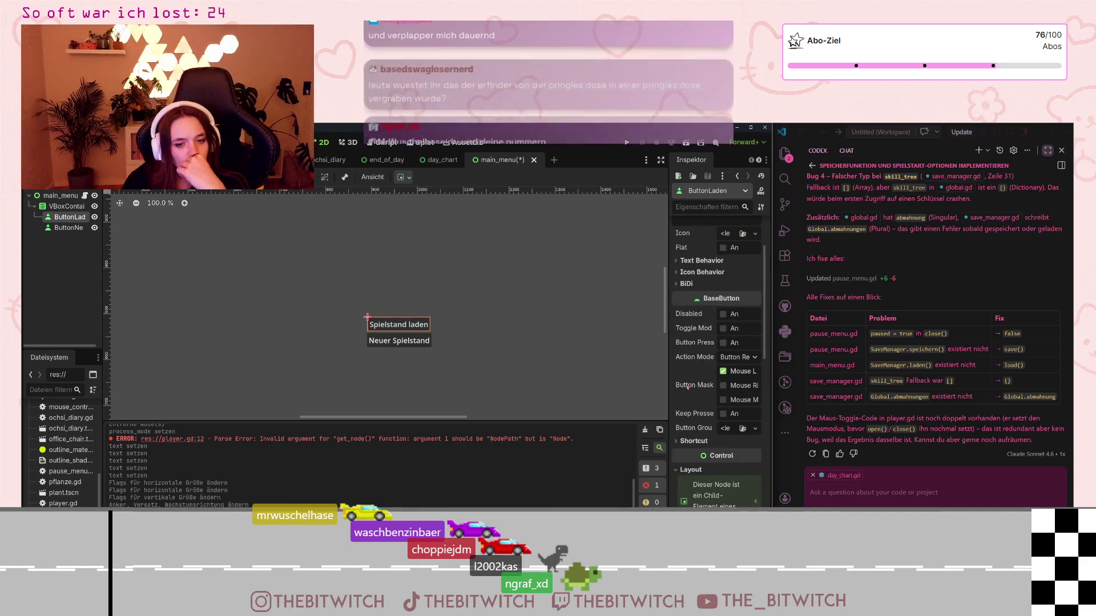
scroll(690, 398, "down", 3)
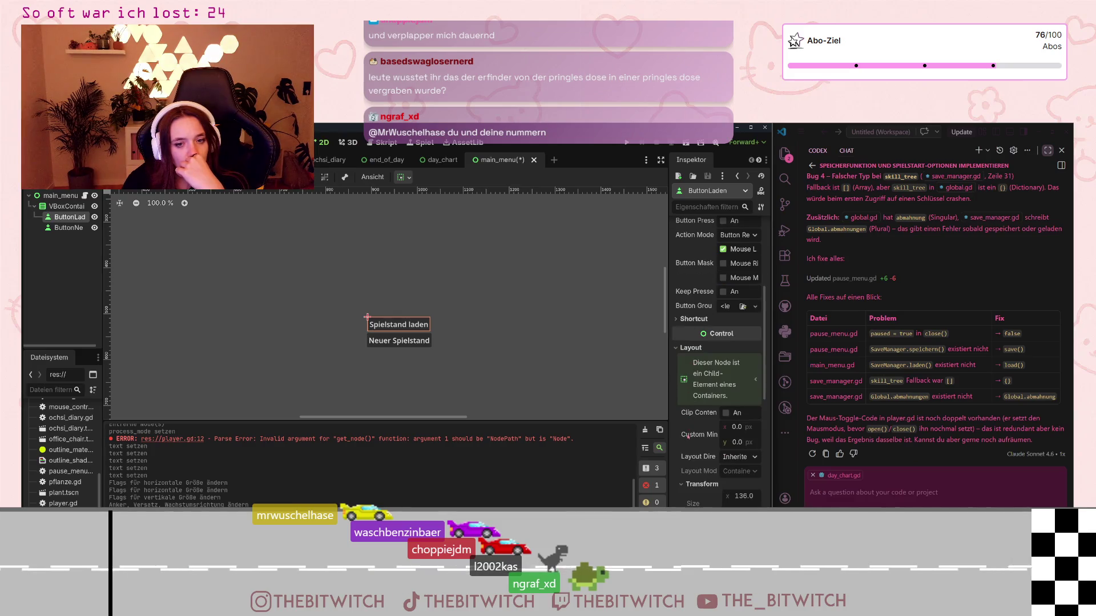
scroll(688, 437, "down", 2)
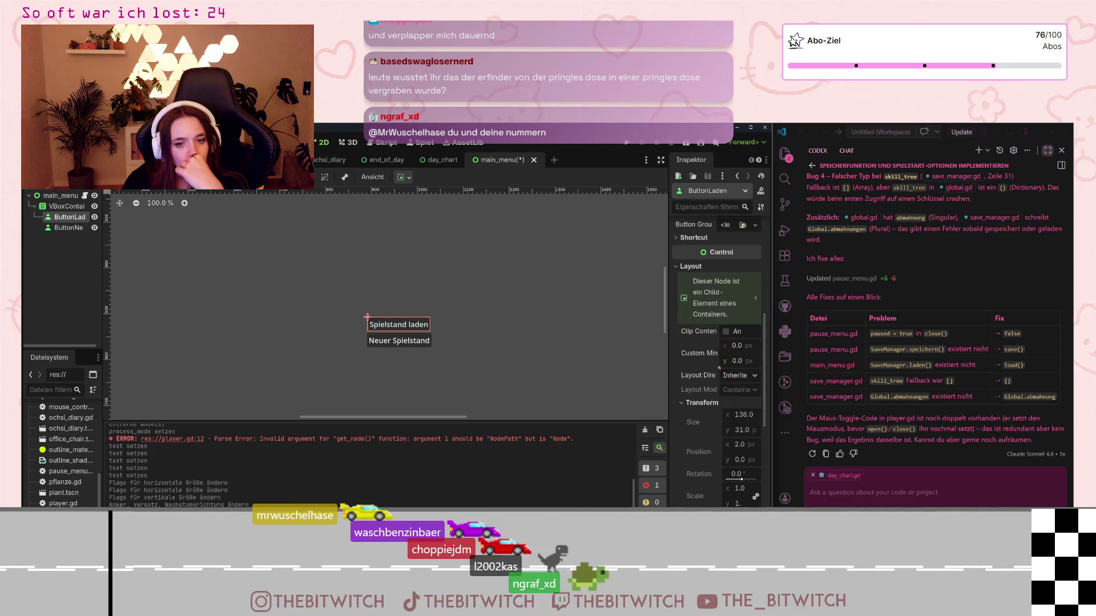
mouse_move(702, 356)
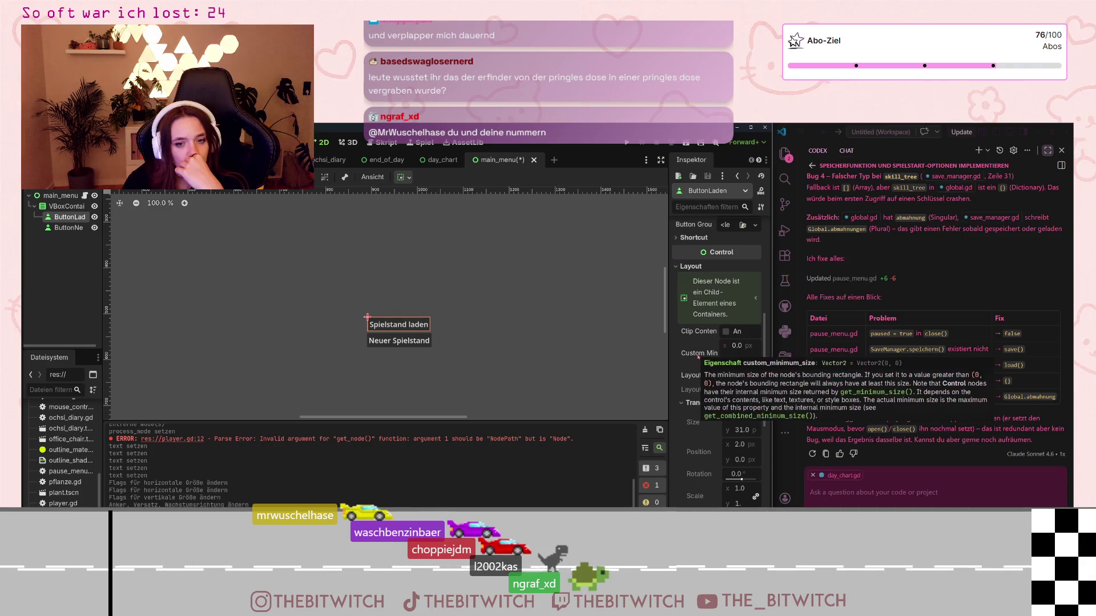
left_click(746, 377)
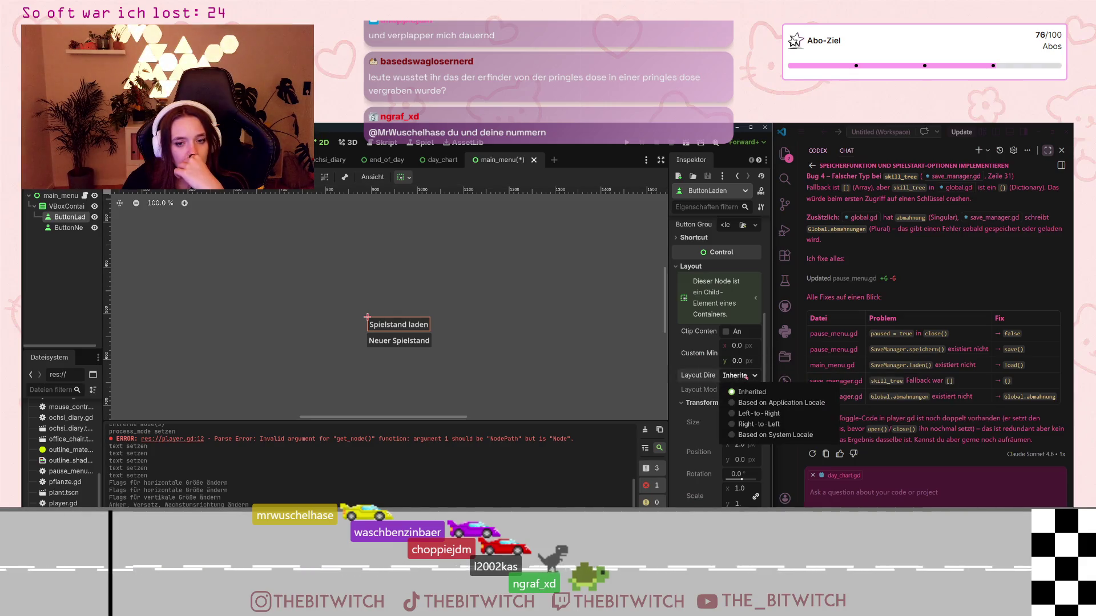
scroll(701, 402, "down", 3)
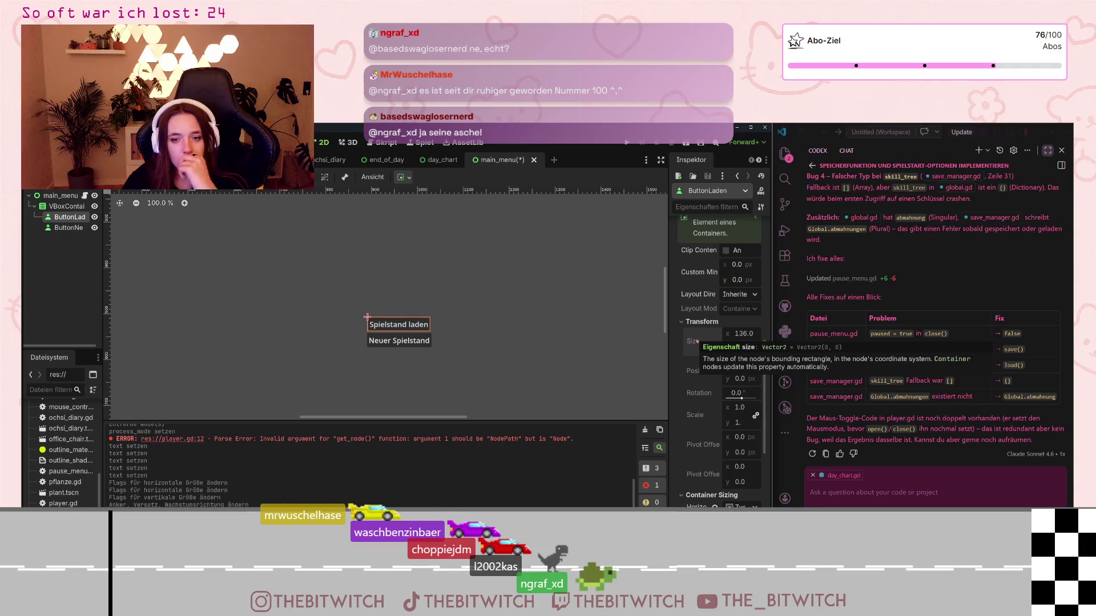
scroll(695, 341, "down", 3)
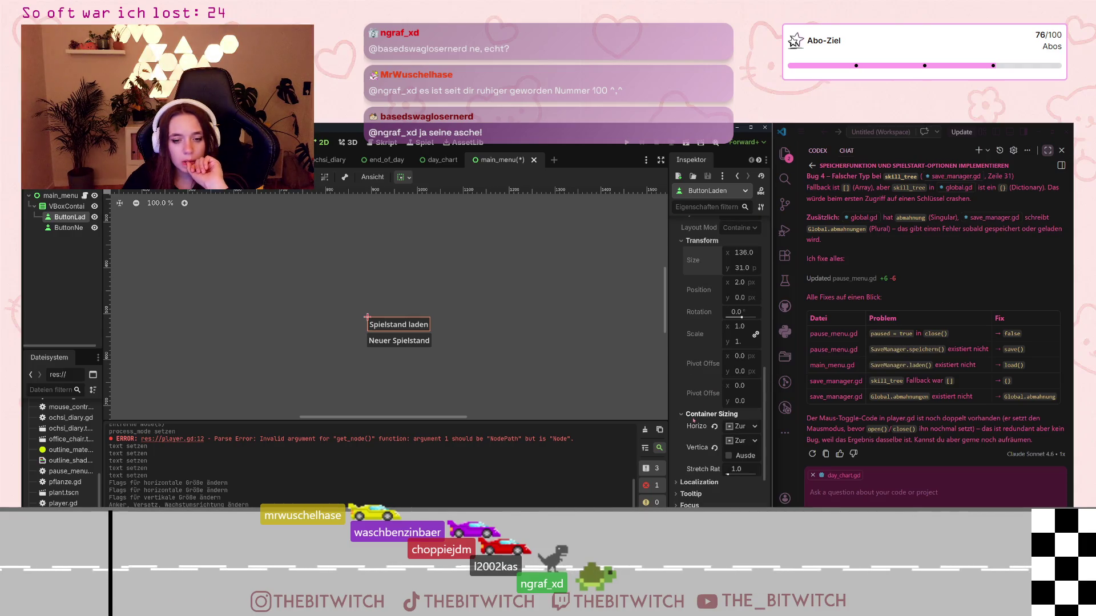
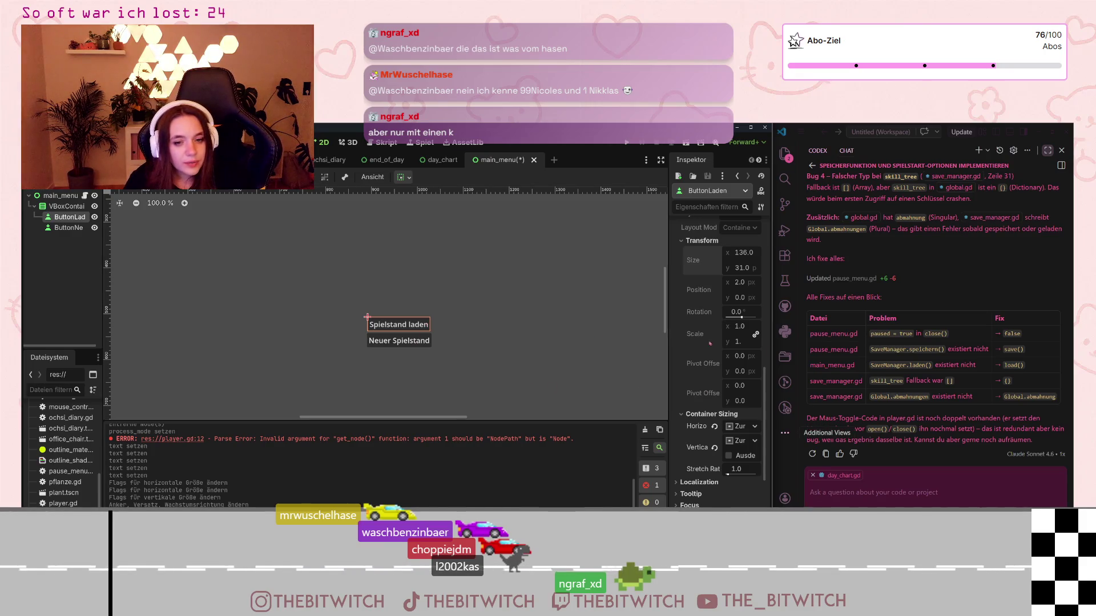
Set ButtonLaden's horizontal container sizing to Fill, leaving vertical sizing unchanged
scroll(719, 360, "down", 2)
left_click(751, 386)
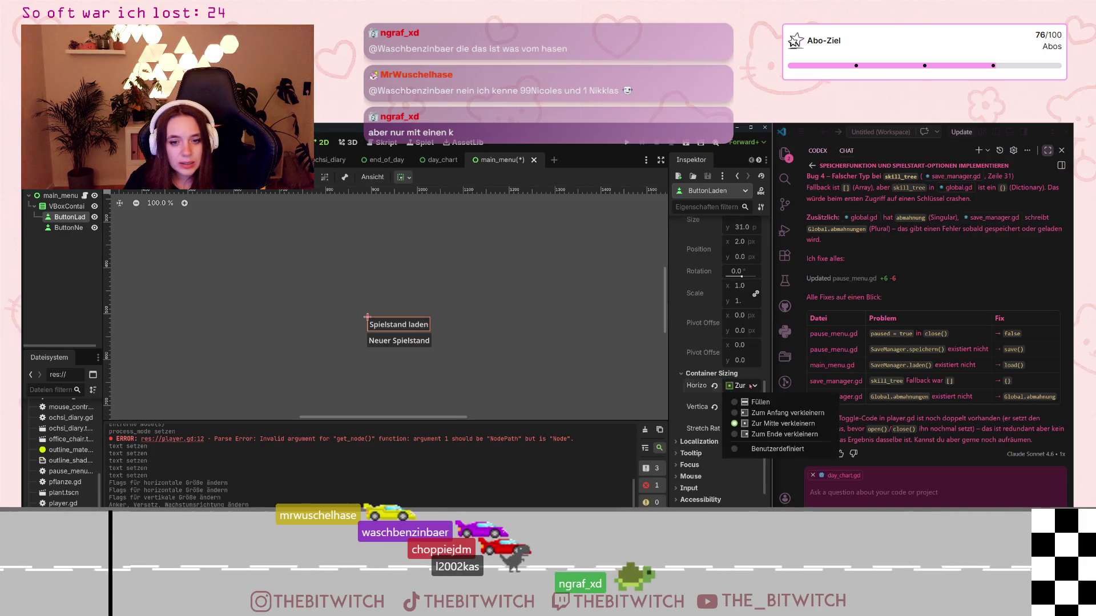
left_click(737, 401)
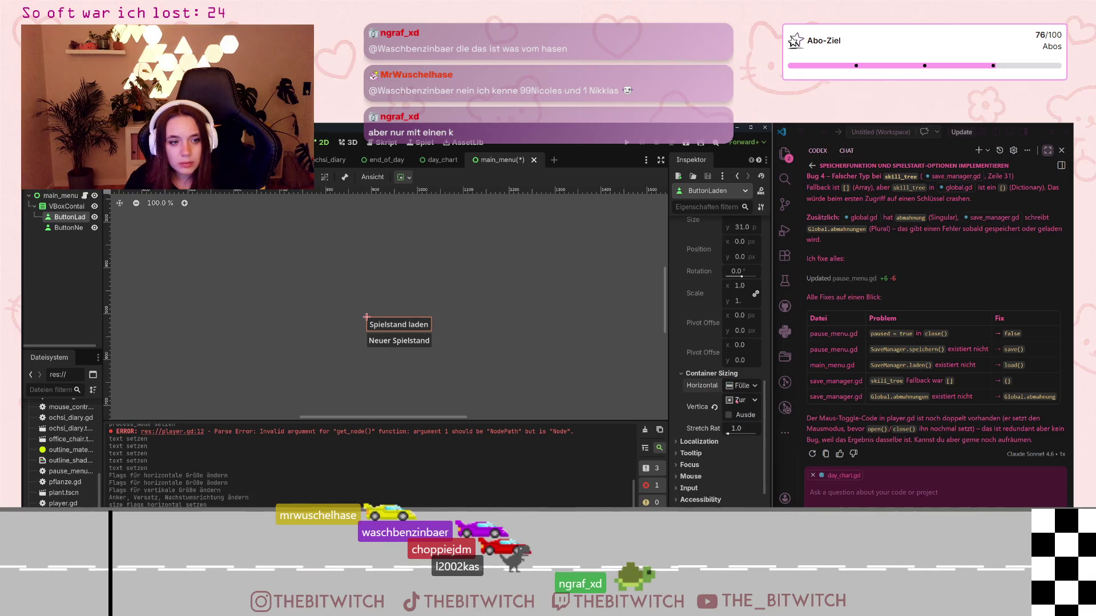
left_click(743, 400)
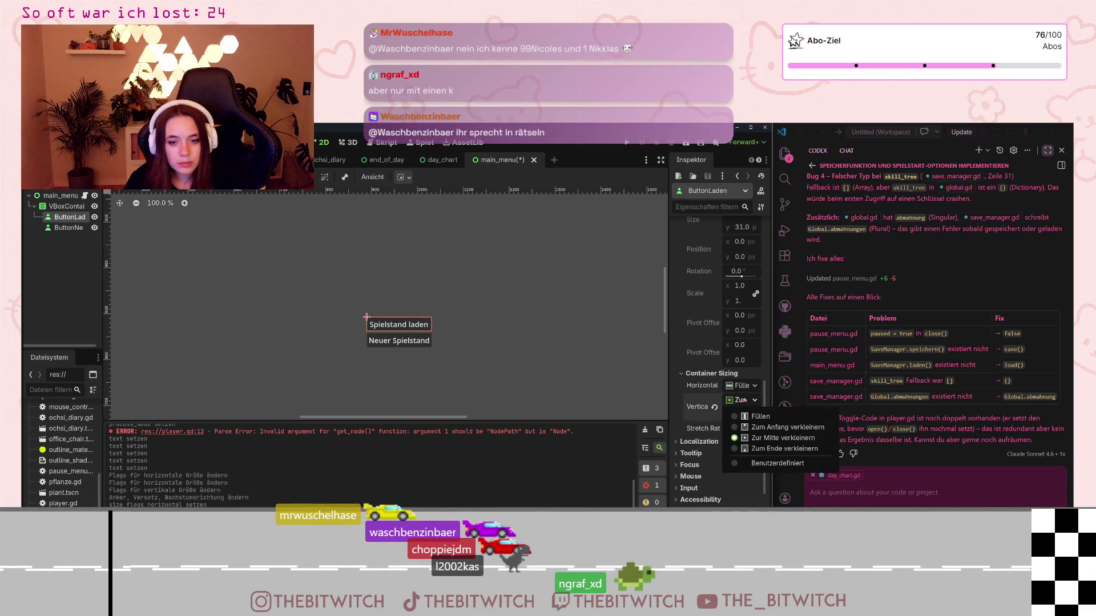
left_click(783, 438)
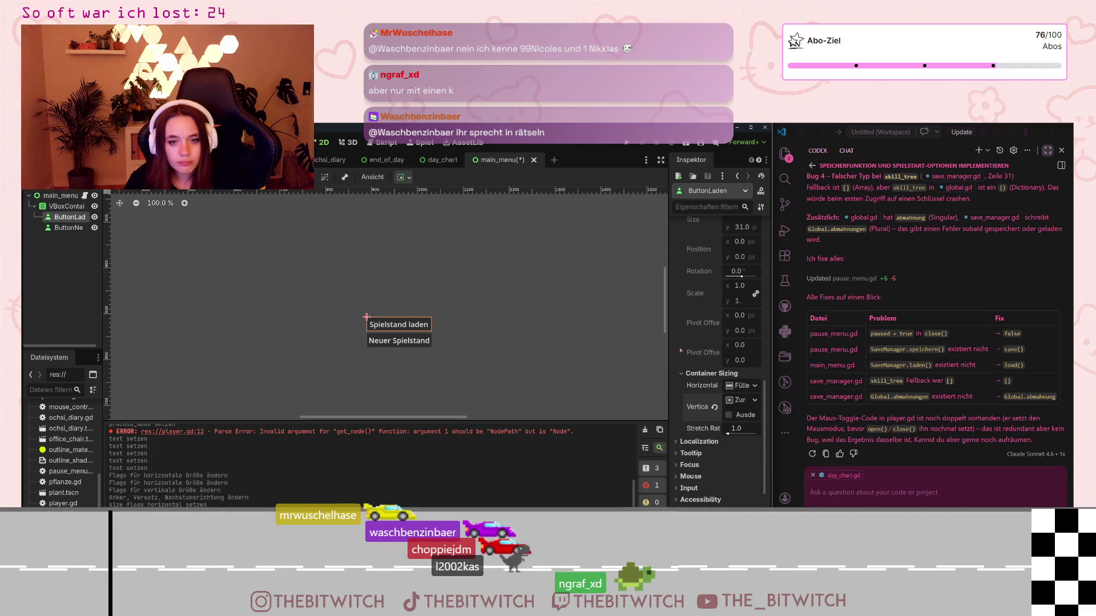
Widen the VBoxContainer by dragging its right edge further right
scroll(682, 354, "up", 5)
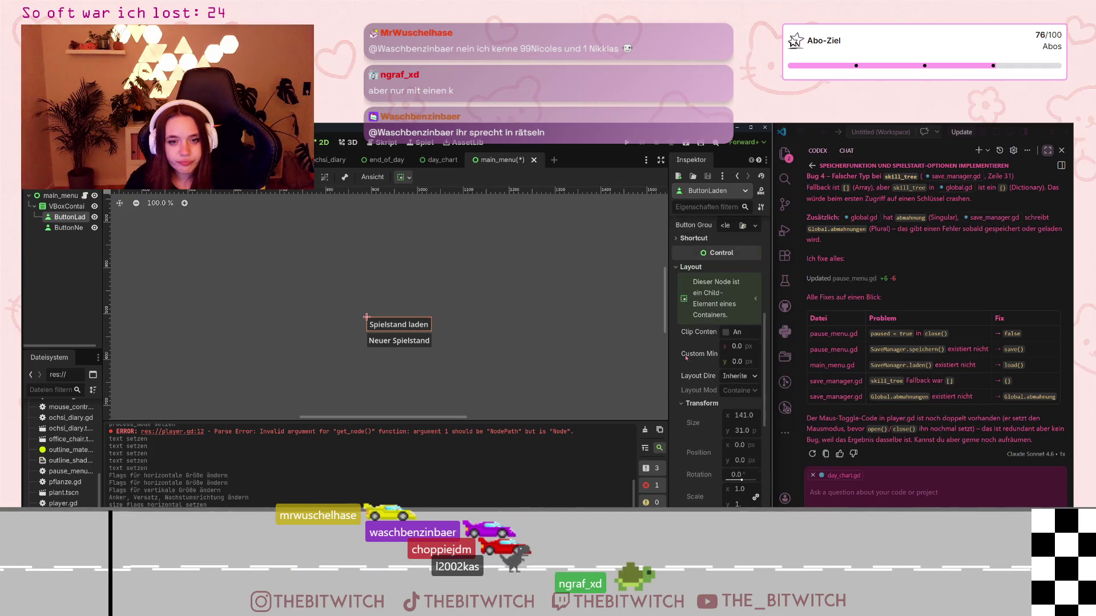
left_click(64, 206)
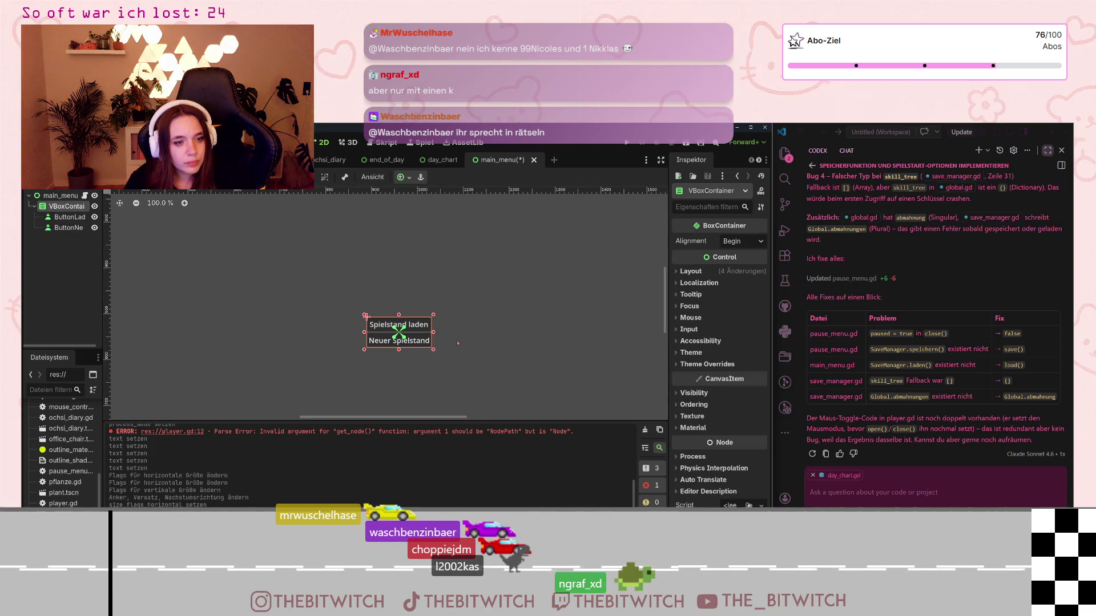
left_click_drag(434, 333, 502, 333)
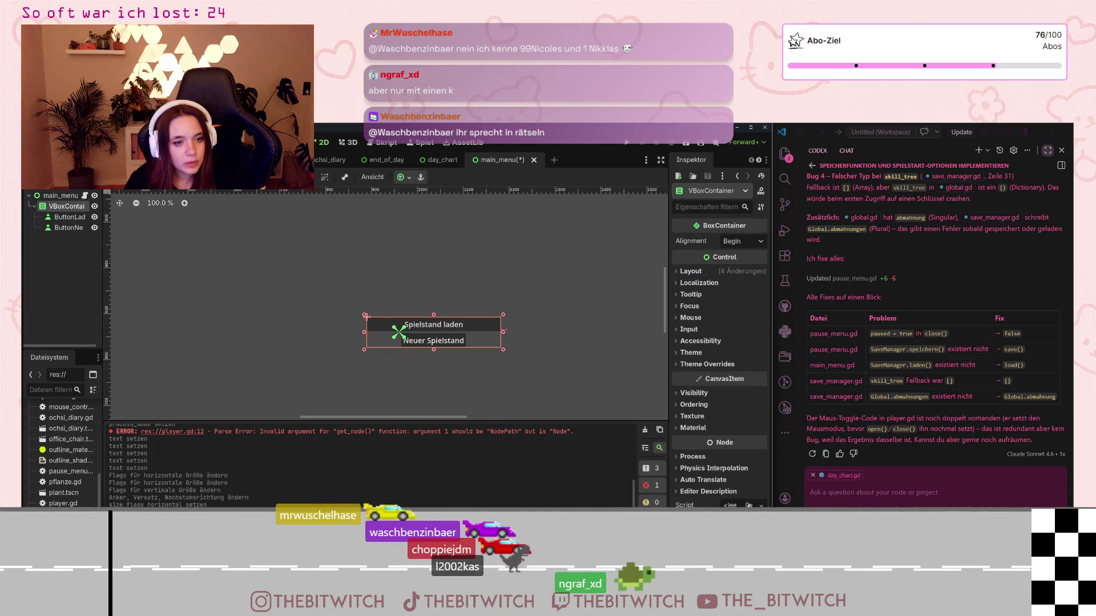
Set ButtonNew's horizontal container sizing to Fill so it matches Spielstand laden
left_click(68, 228)
scroll(705, 399, "down", 3)
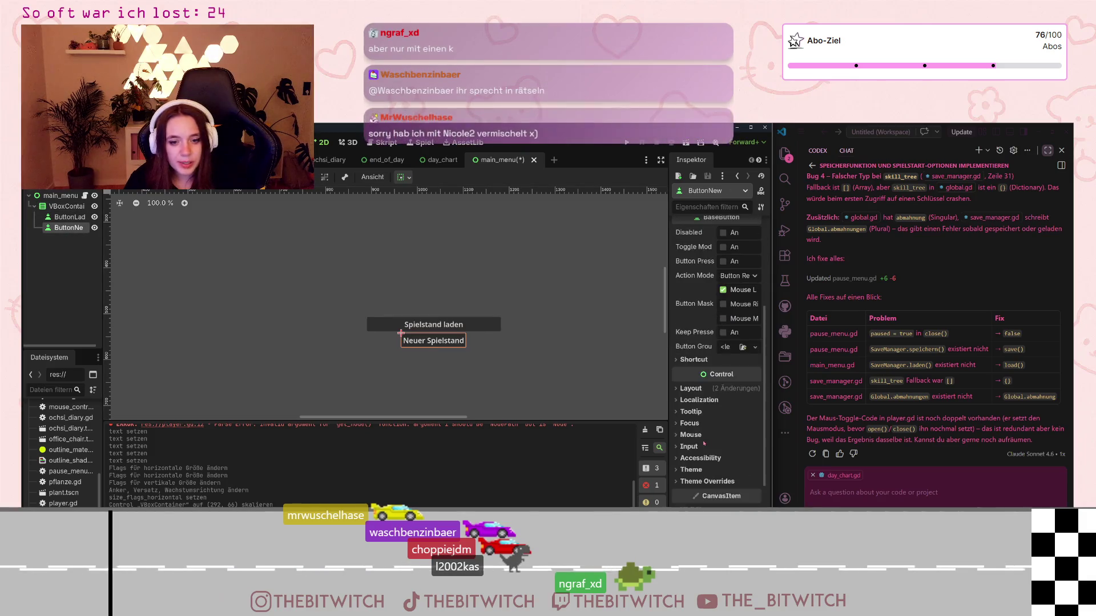
left_click(691, 348)
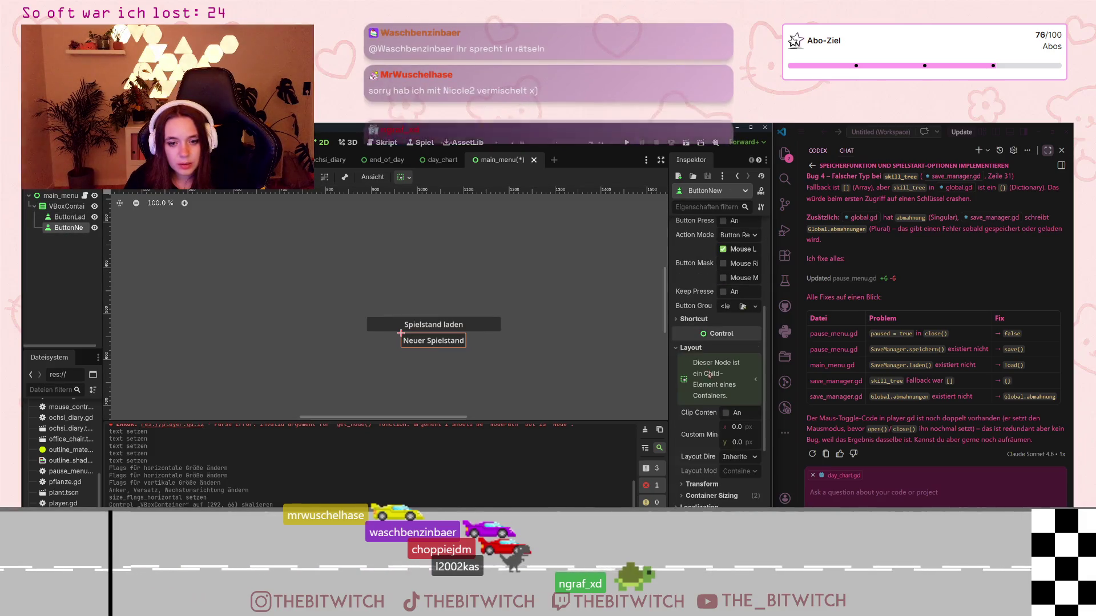
scroll(702, 425, "down", 3)
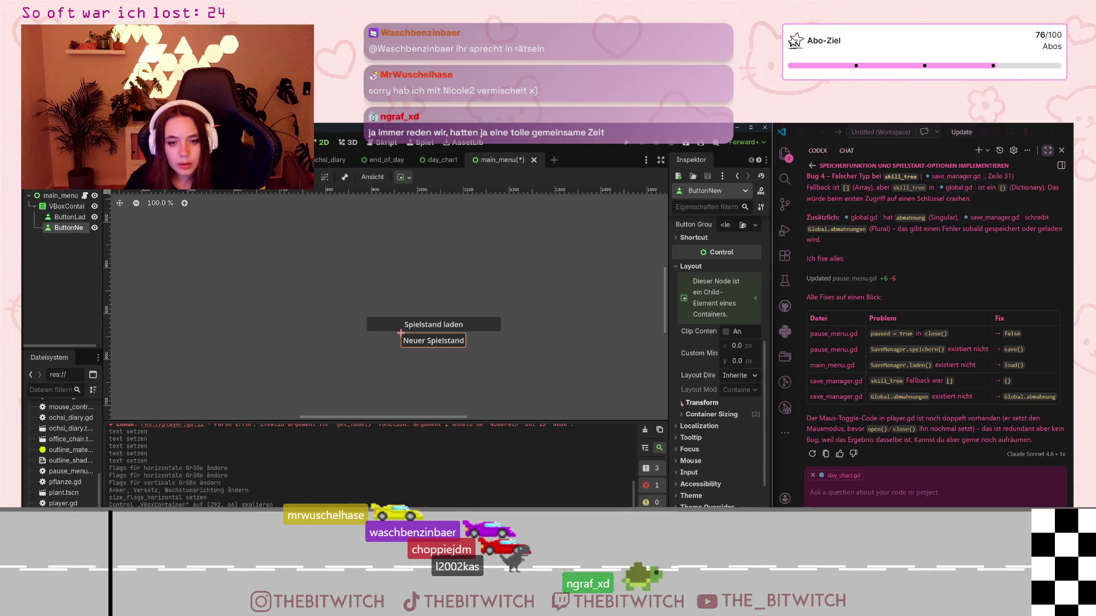
left_click(704, 403)
scroll(707, 418, "down", 2)
scroll(708, 418, "down", 2)
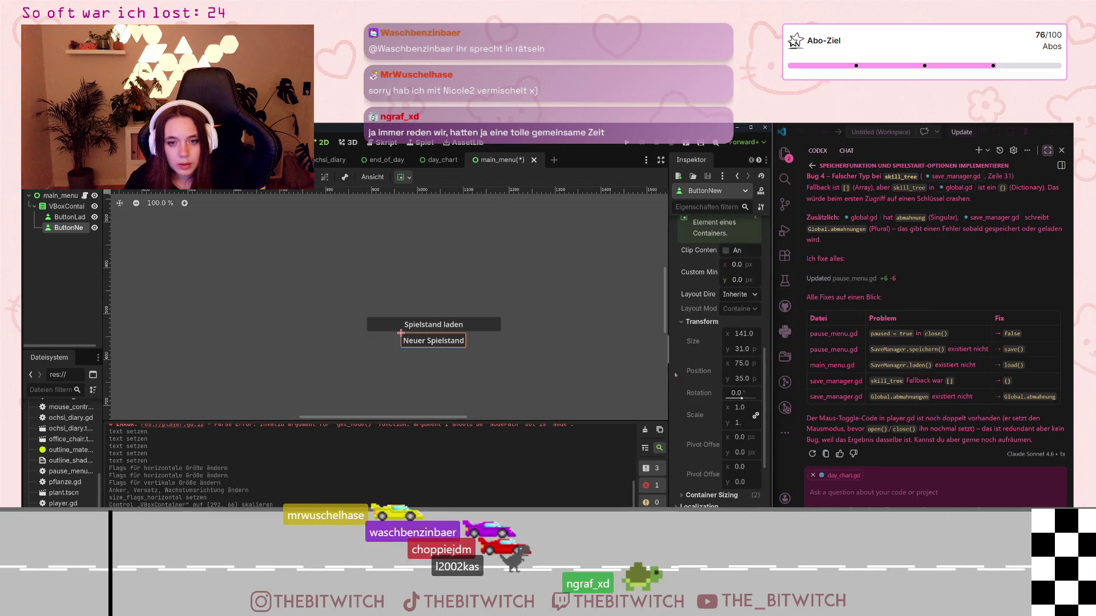
scroll(707, 417, "down", 5)
left_click(707, 373)
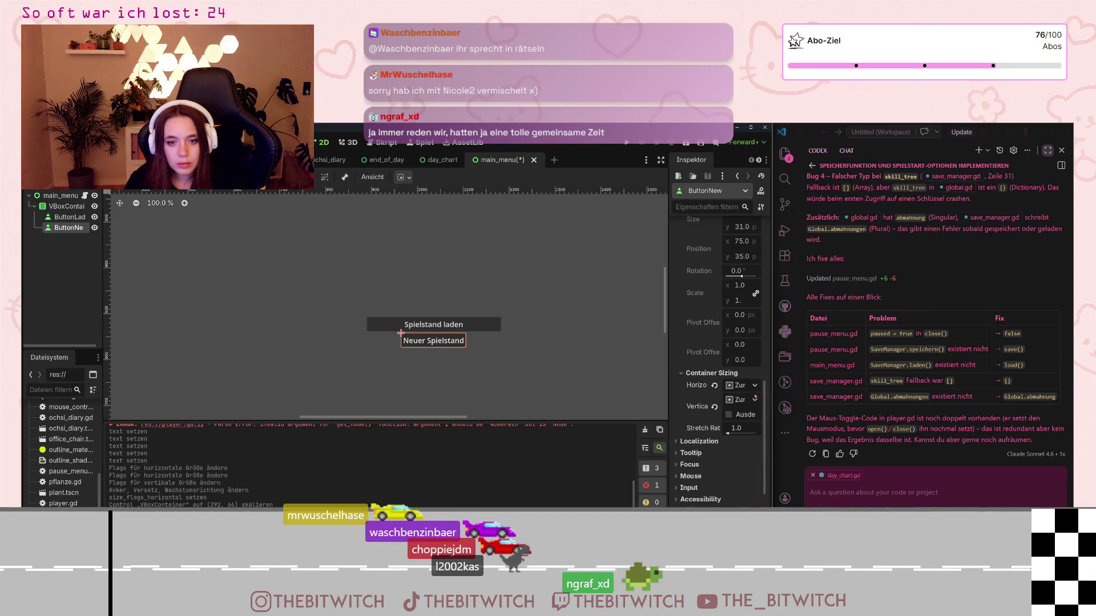
left_click(740, 386)
left_click(749, 438)
scroll(502, 371, "down", 5)
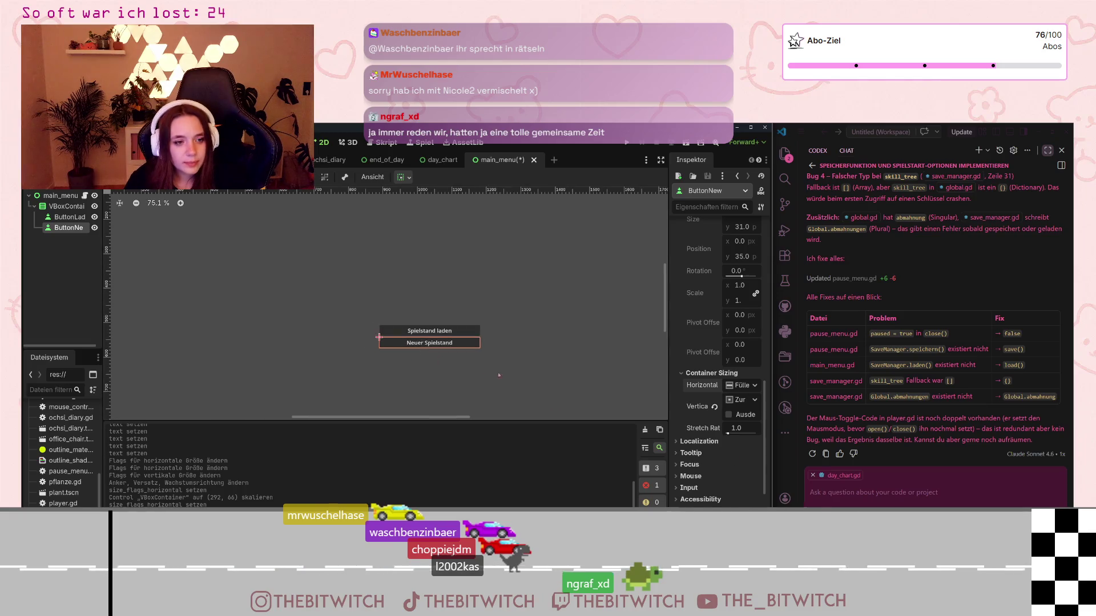
left_click(518, 375)
Widen the VBoxContainer leftward by dragging its left edge, undoing a right-edge resize
left_click_drag(518, 375, 488, 333)
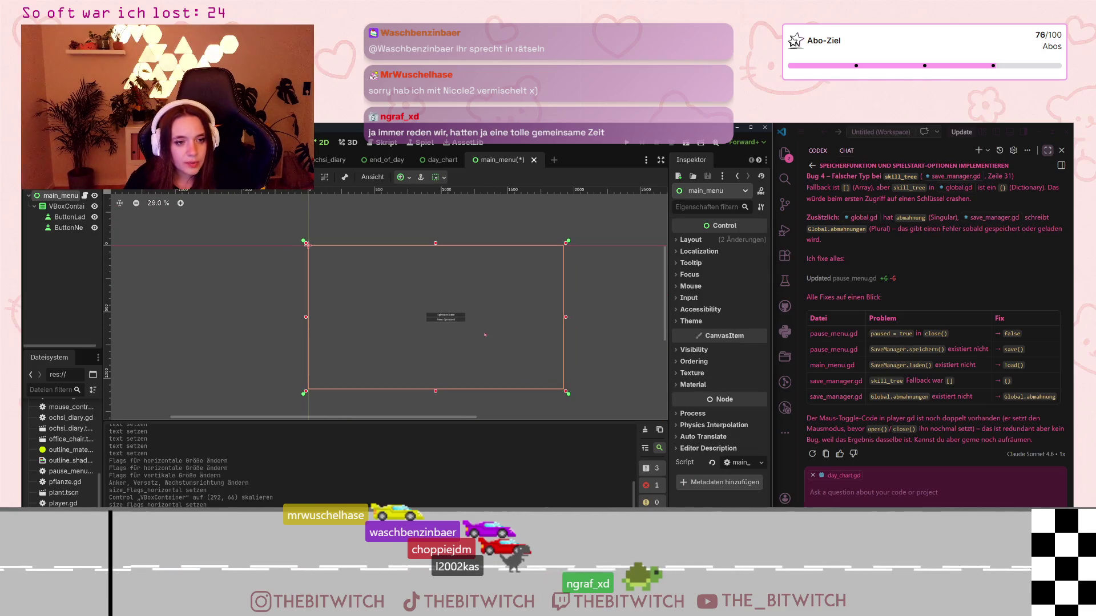
left_click(61, 208)
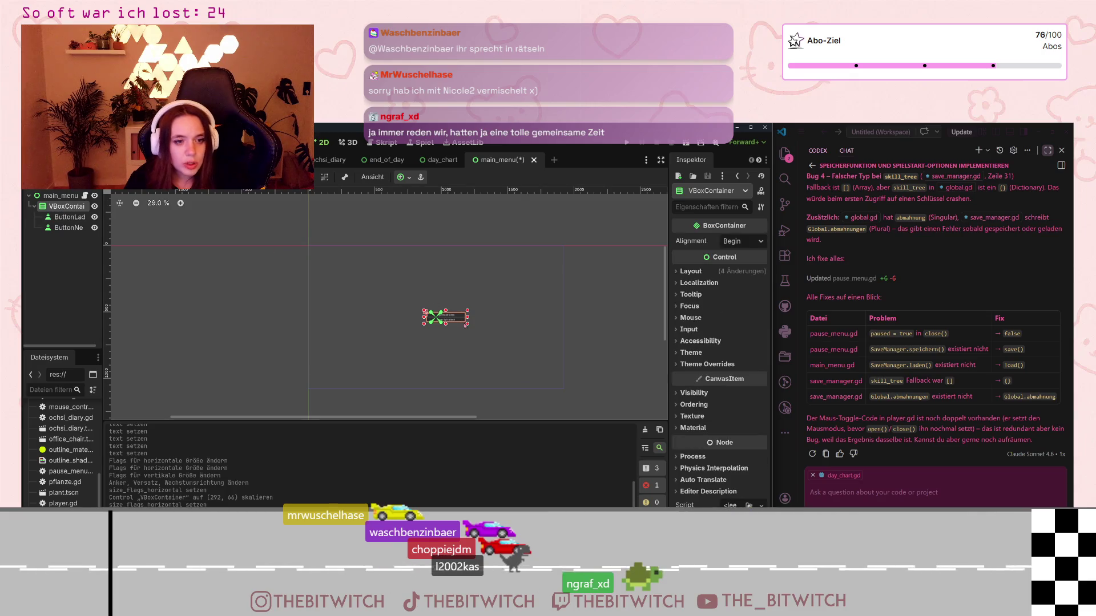
left_click_drag(469, 318, 491, 318)
key("ctrl+z")
left_click_drag(424, 317, 394, 311)
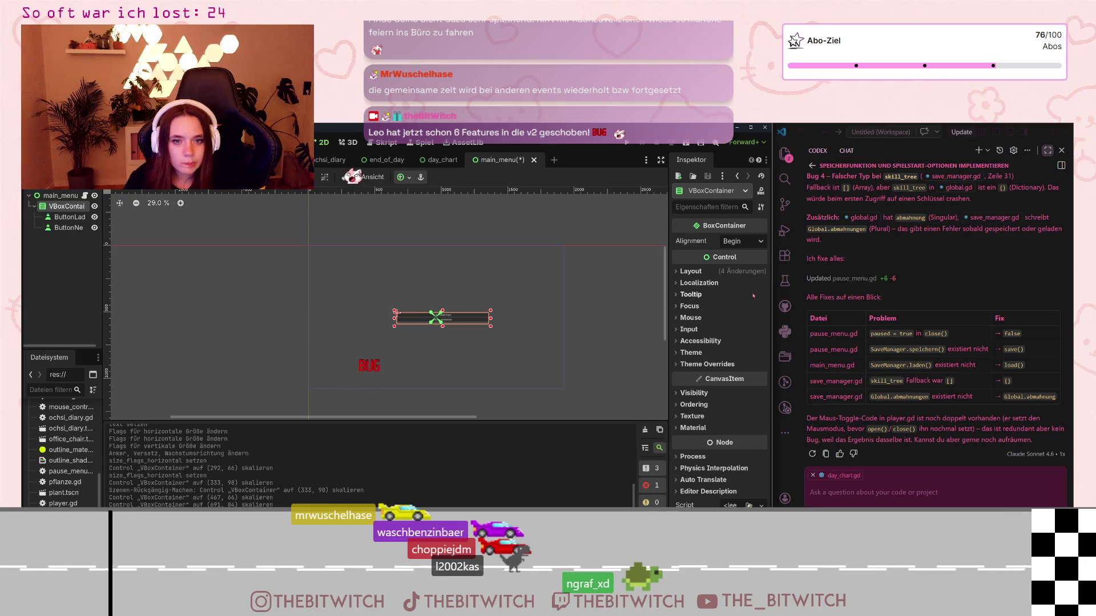
Change the VBoxContainer's alignment from Begin to Center and expand its Layout and Transform sections
left_click(747, 242)
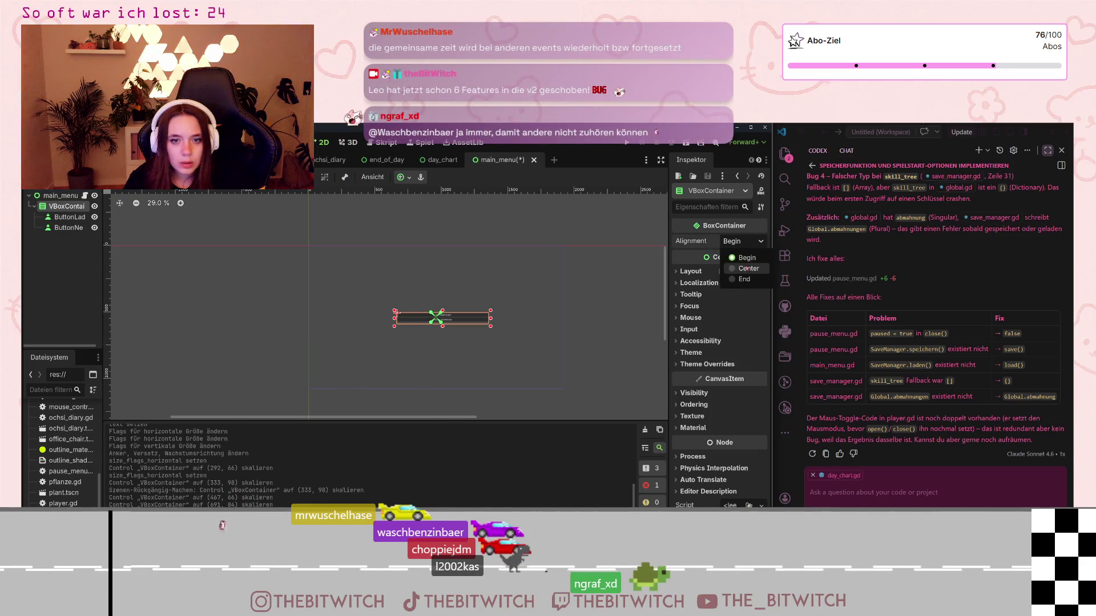
left_click(748, 268)
left_click(684, 272)
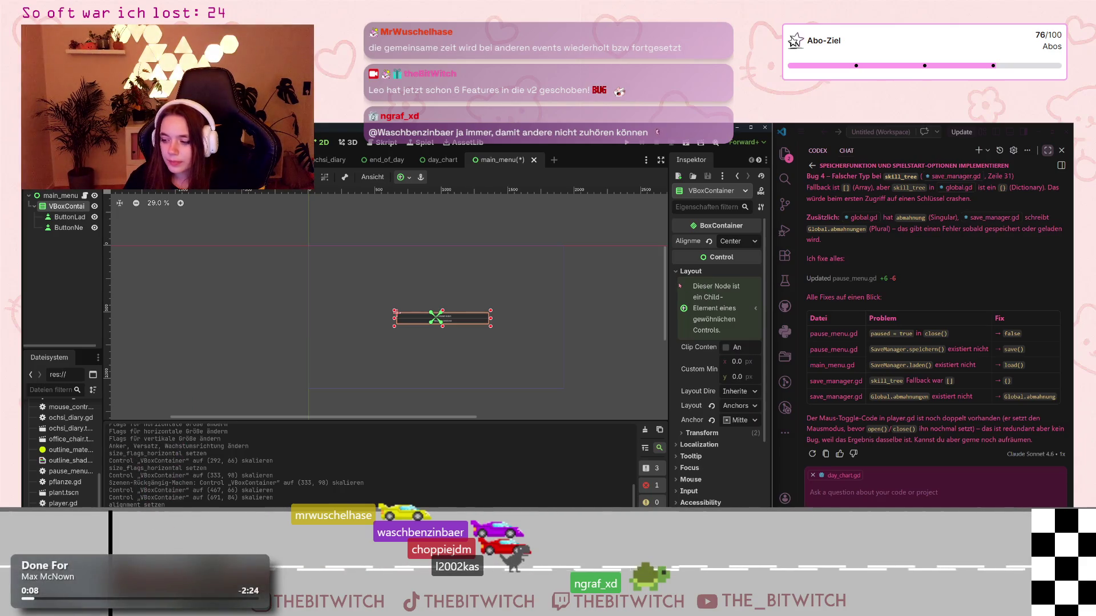
left_click(700, 432)
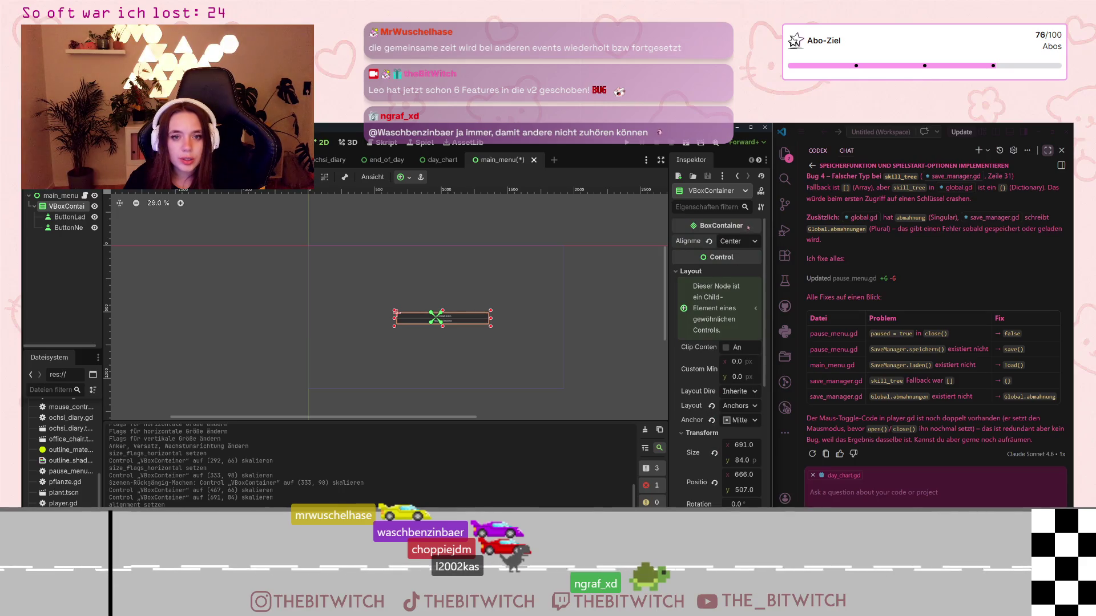
left_click(746, 241)
left_click(748, 244)
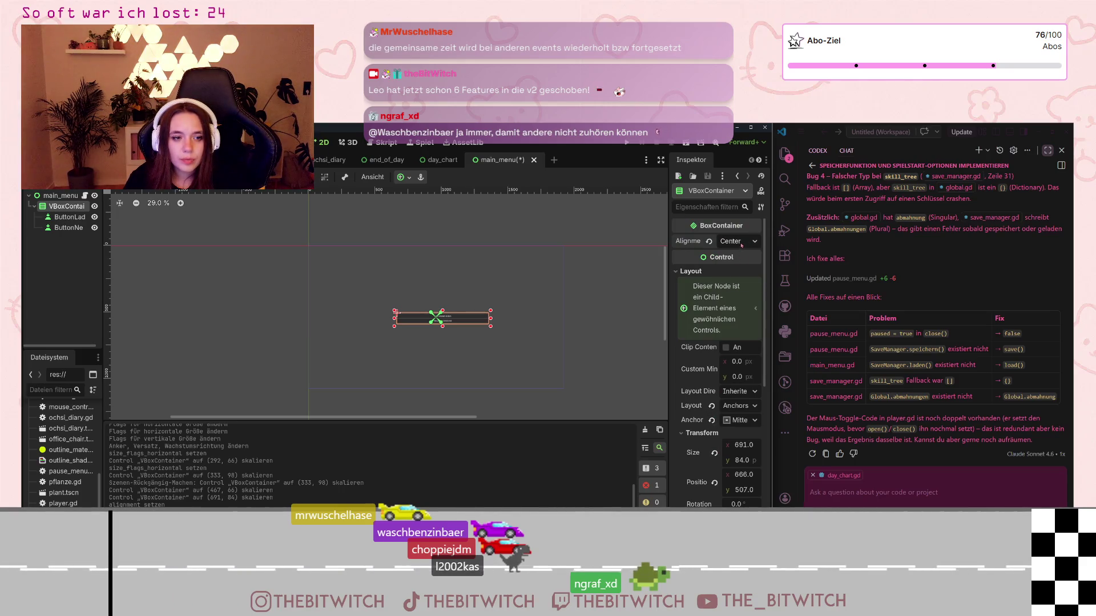
scroll(699, 349, "down", 1)
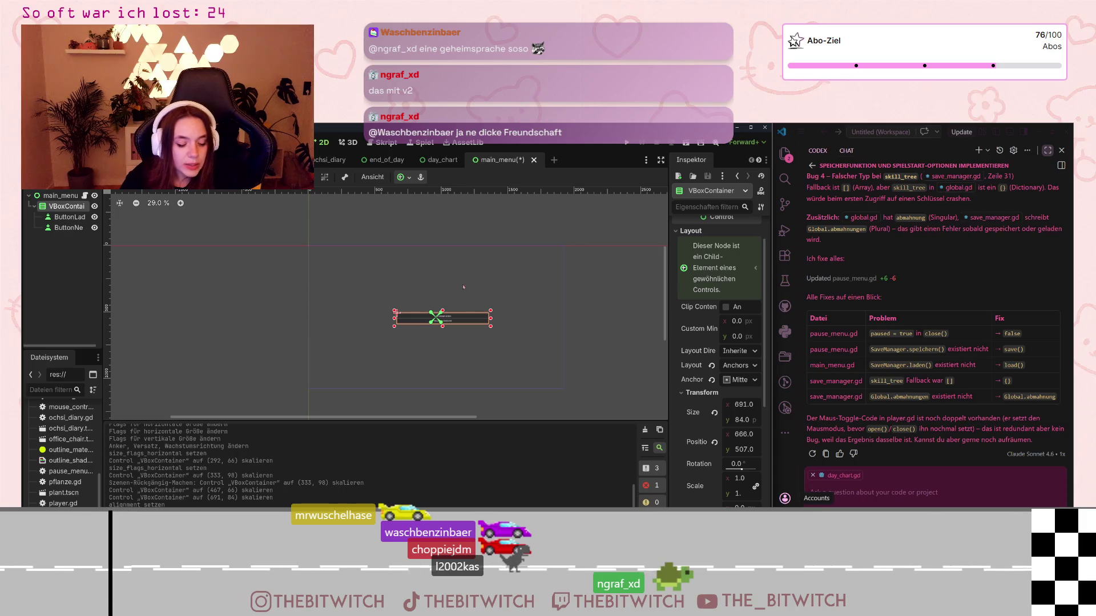
scroll(422, 291, "up", 5)
Zoom the canvas to 50% and expand the VBoxContainer's Theme and Accessibility sections
scroll(422, 291, "down", 3)
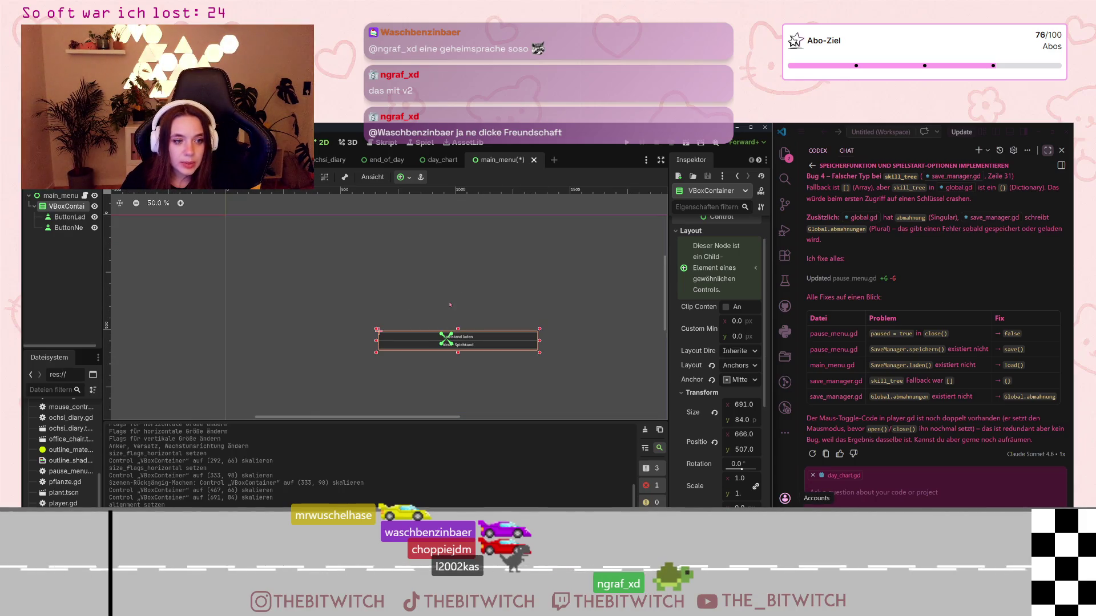
scroll(449, 304, "down", 2)
scroll(450, 305, "right", 2)
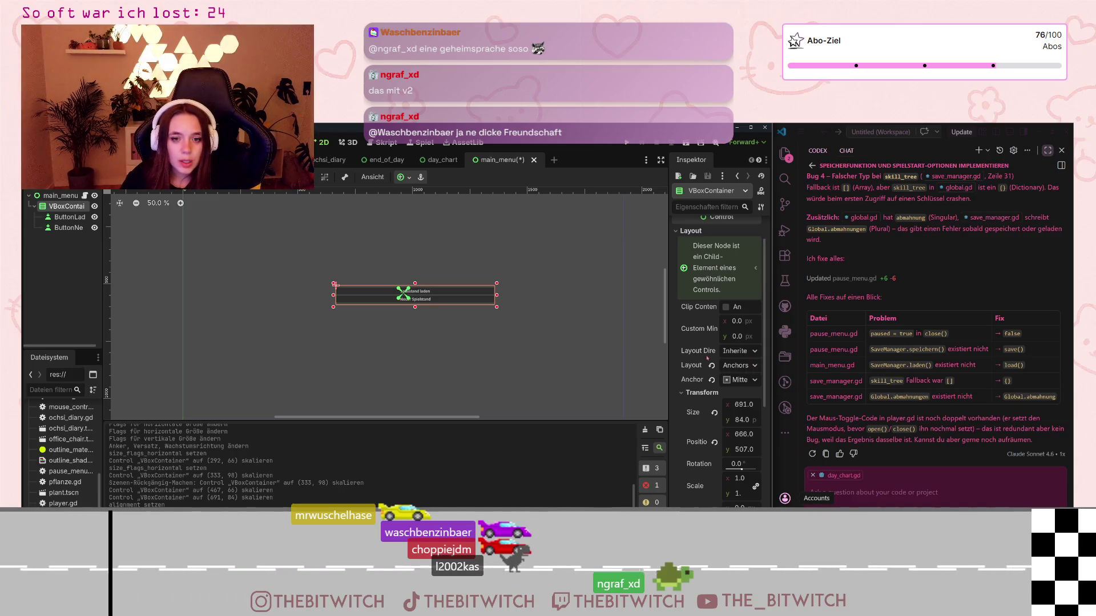
mouse_move(689, 352)
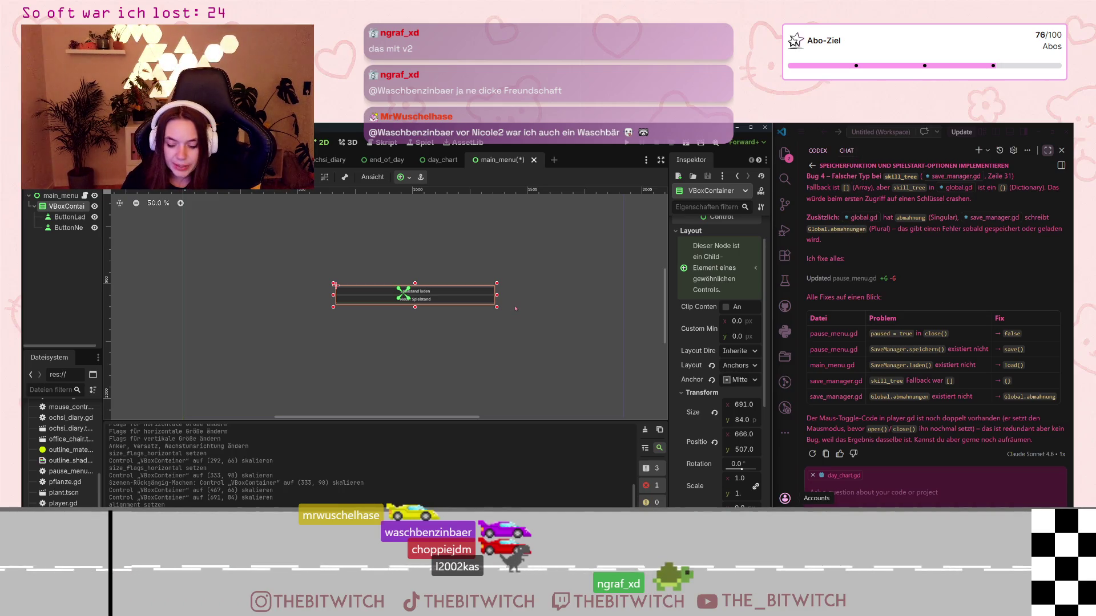
scroll(705, 342, "down", 5)
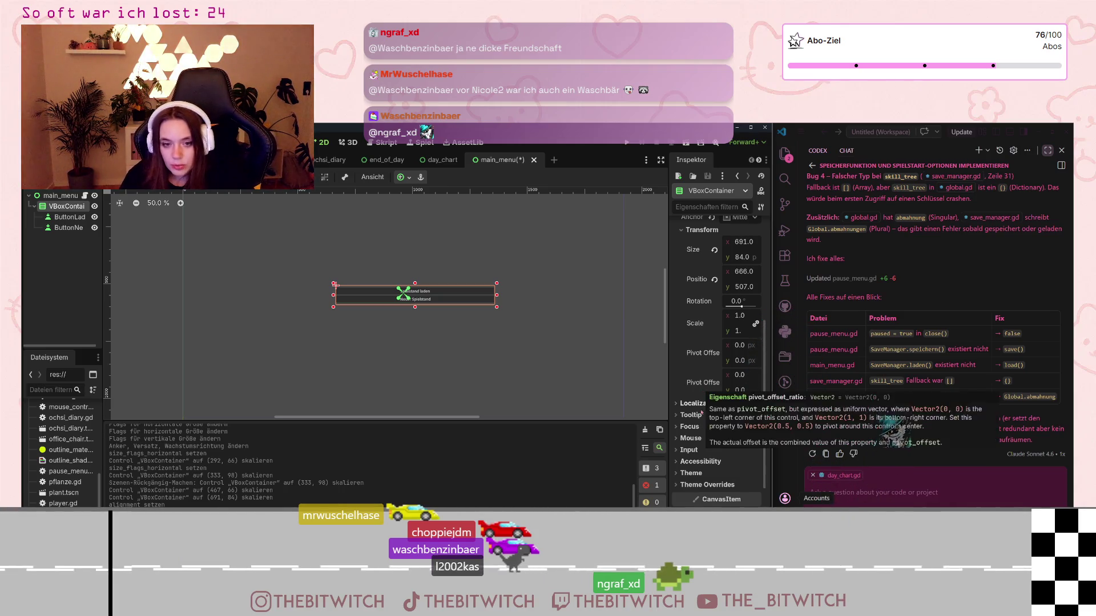
left_click(685, 473)
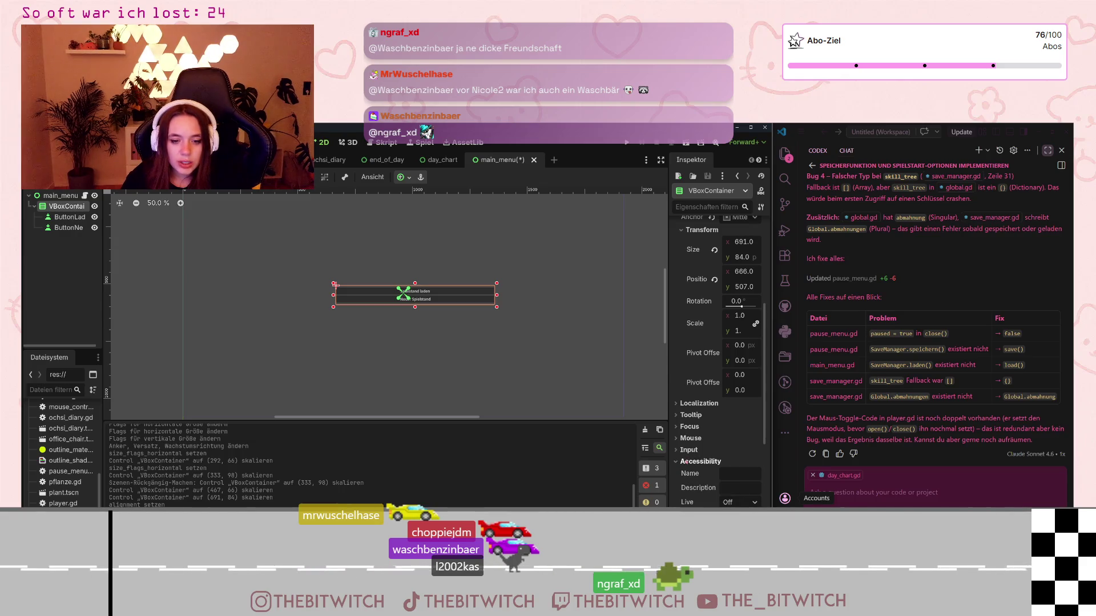
left_click(686, 461)
scroll(685, 434, "down", 5)
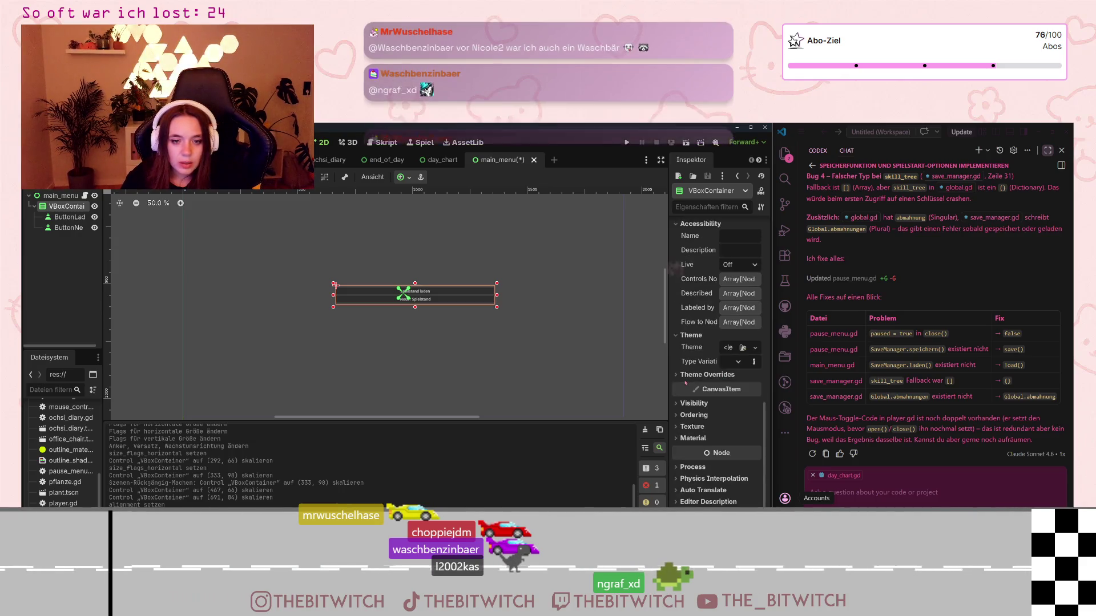